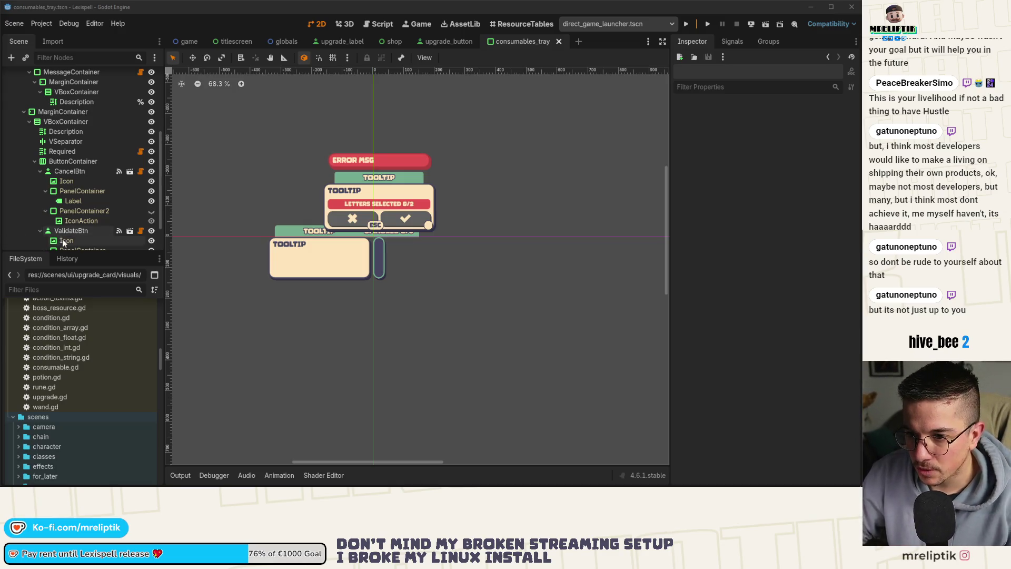
# Collapse the CancelBtn and ValidateBtn nodes, then close the consumables_tray scene tab.
pyautogui.click(40, 171)
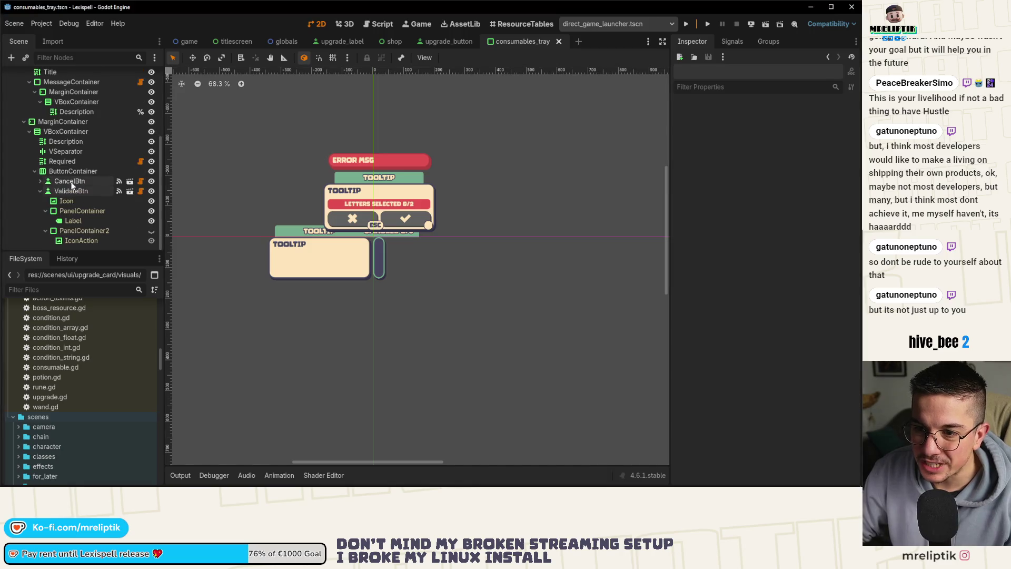
pyautogui.click(40, 191)
pyautogui.scroll(-2, 474, 210)
pyautogui.scroll(4, 418, 254)
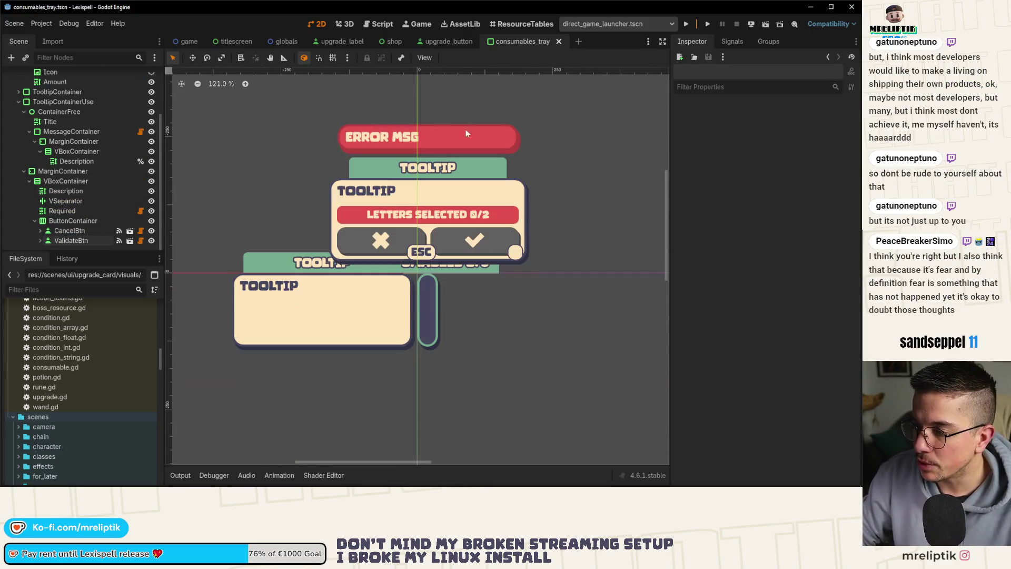
pyautogui.middleClick(522, 43)
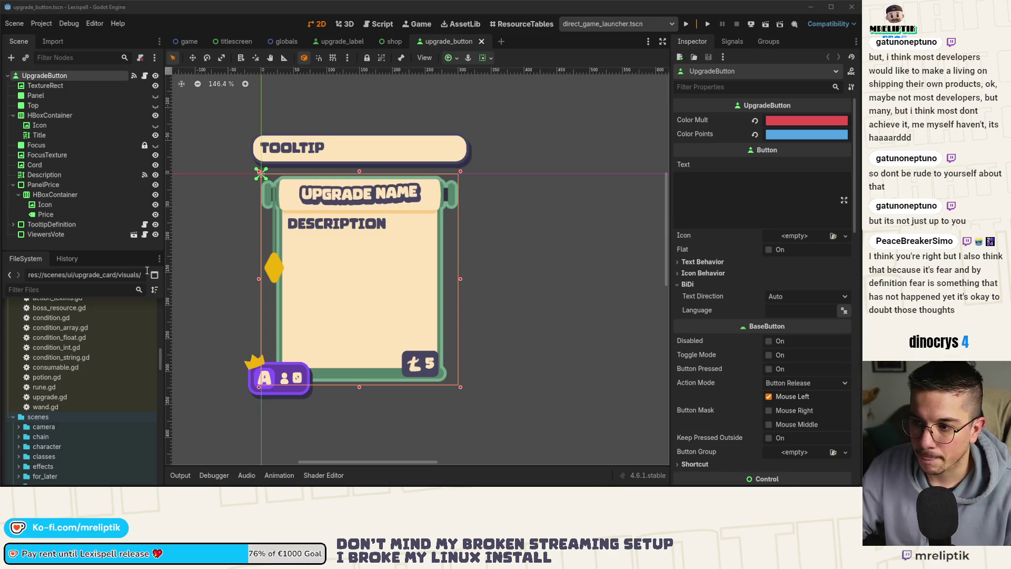
# Save upgrade_button, glance at the shop scene and VS Code, then return to upgrade_button.
pyautogui.scroll(-1, 232, 219)
pyautogui.hotkey('ctrl', 's')
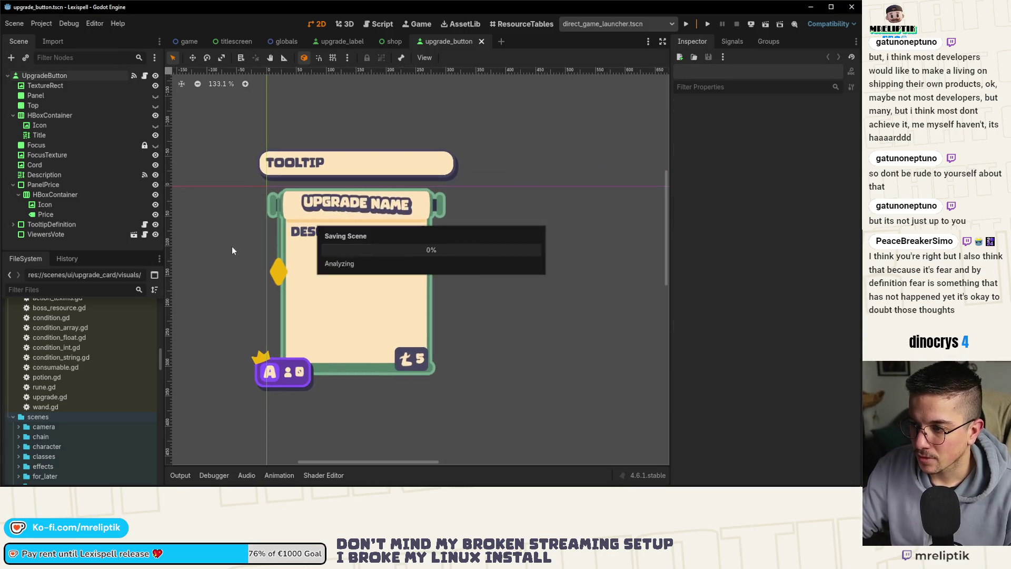
pyautogui.click(394, 41)
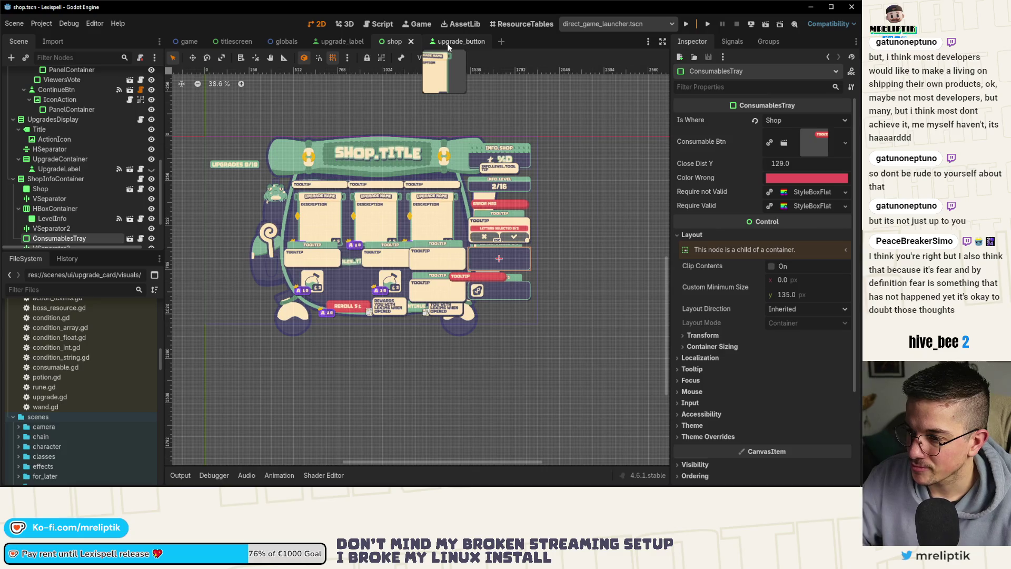
pyautogui.click(448, 45)
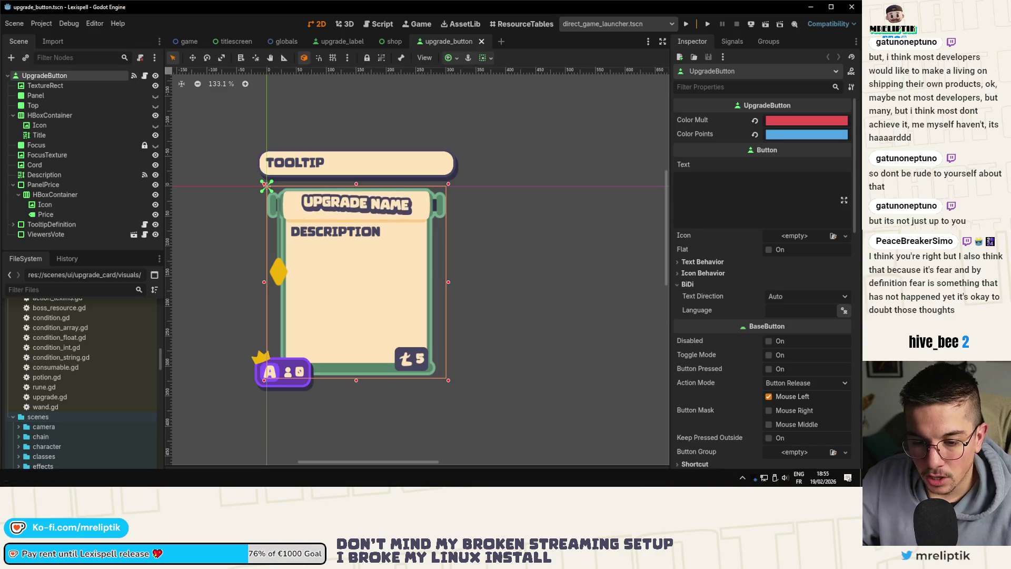
pyautogui.hotkey('alt', 'Tab')
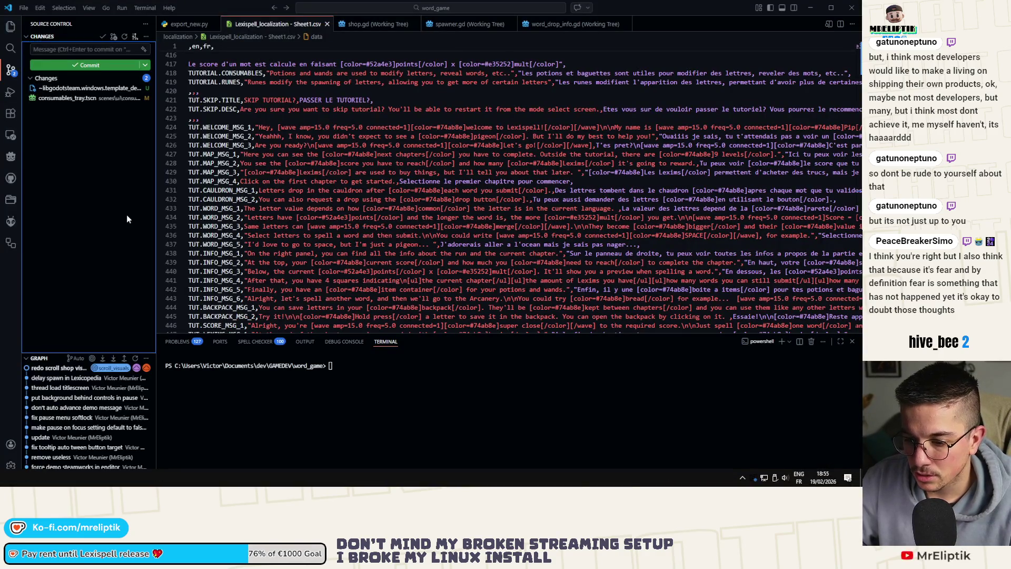
pyautogui.hotkey('alt', 'Tab')
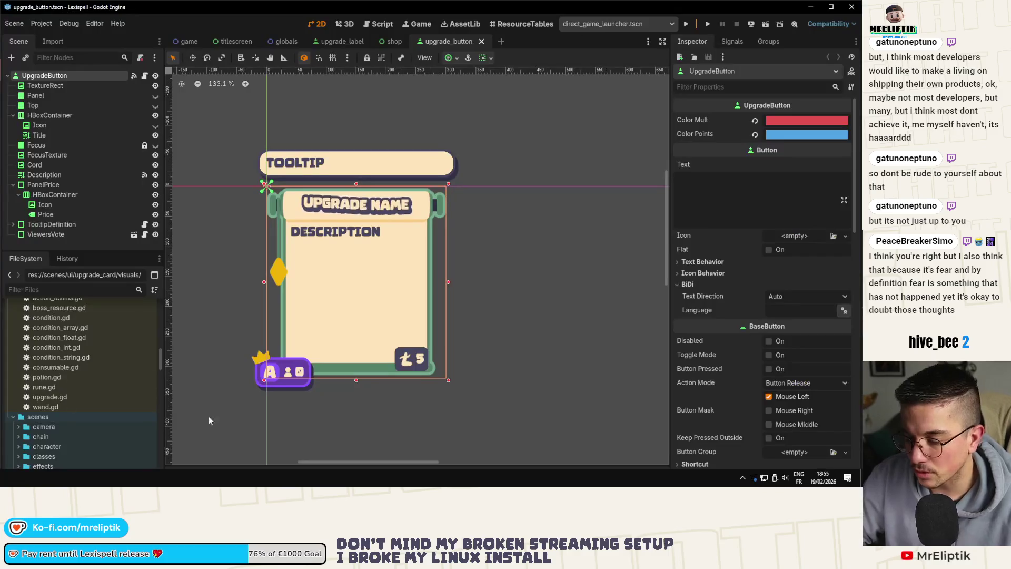
# Open the upgrade_label scene and inspect the children of ContainerFree.
pyautogui.click(335, 42)
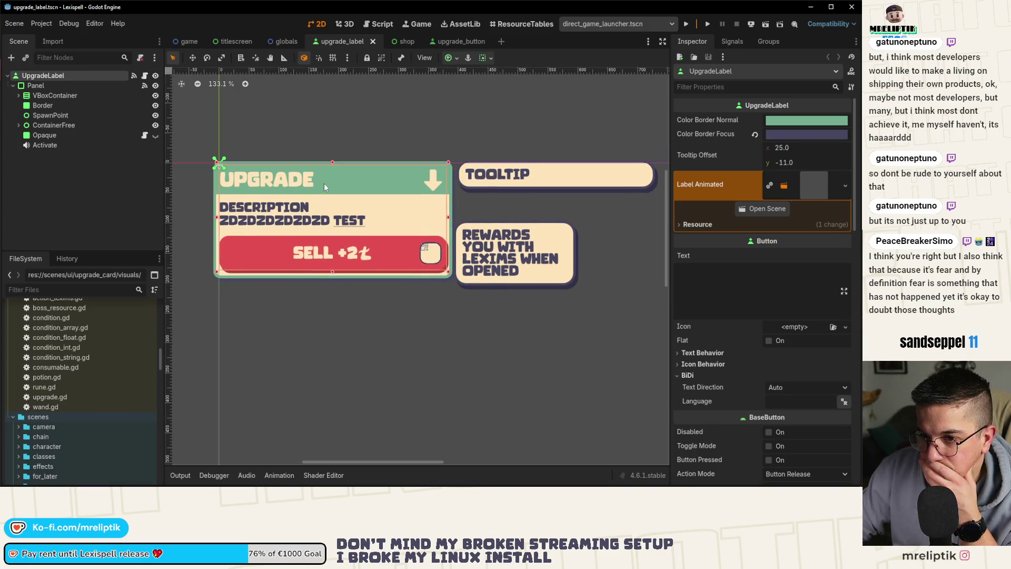
pyautogui.click(19, 126)
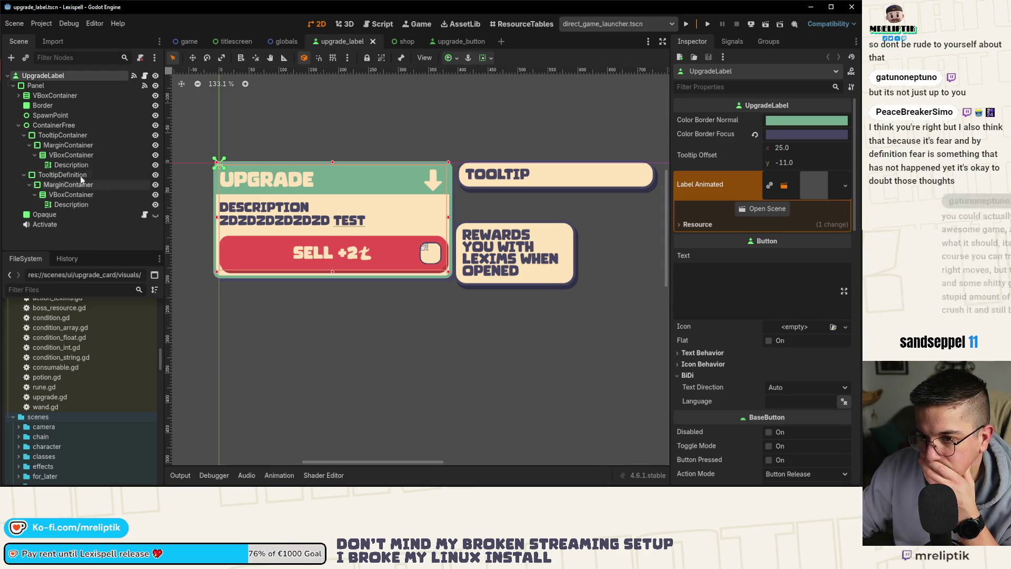
pyautogui.click(18, 125)
# Inspect SpawnPoint and Border, toggling the green border off and on, then select Panel.
pyautogui.click(50, 115)
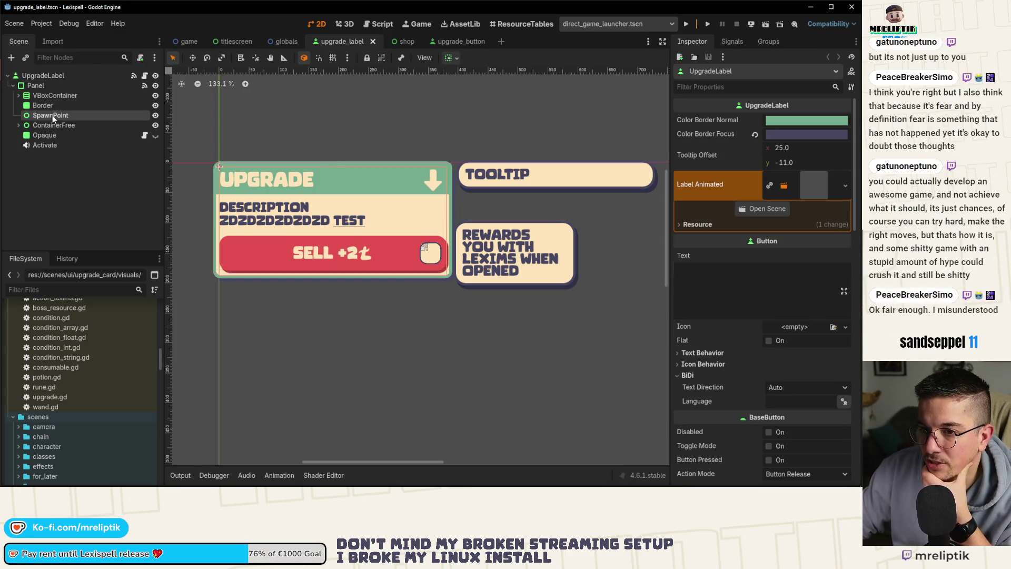
pyautogui.click(43, 104)
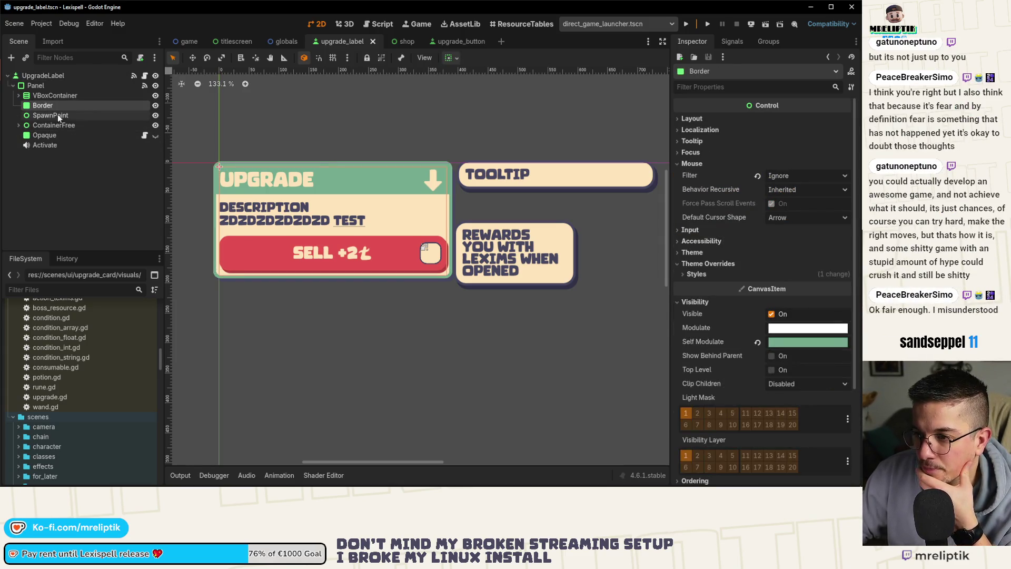
pyautogui.click(156, 105)
pyautogui.click(156, 106)
pyautogui.click(155, 105)
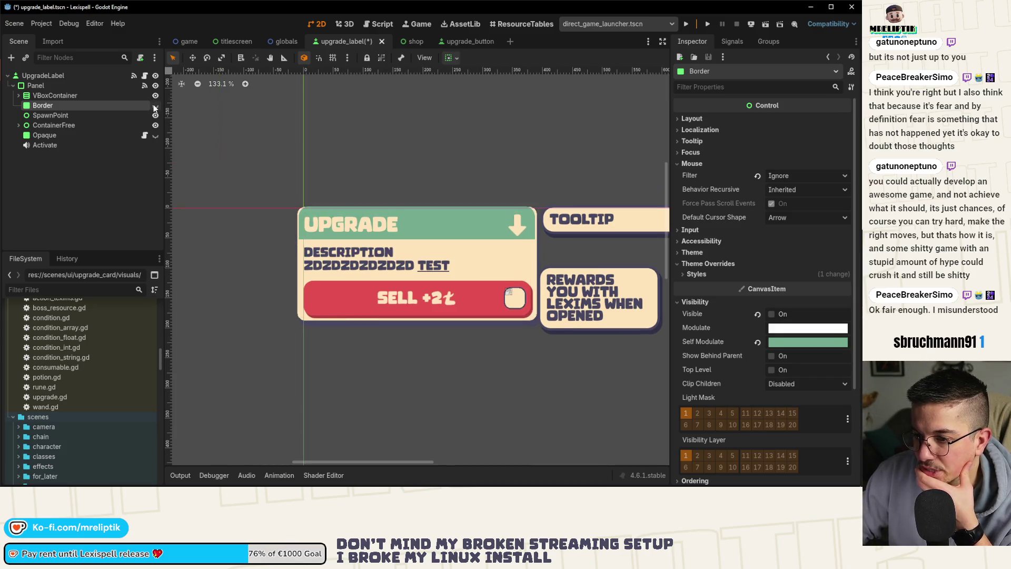
pyautogui.click(155, 105)
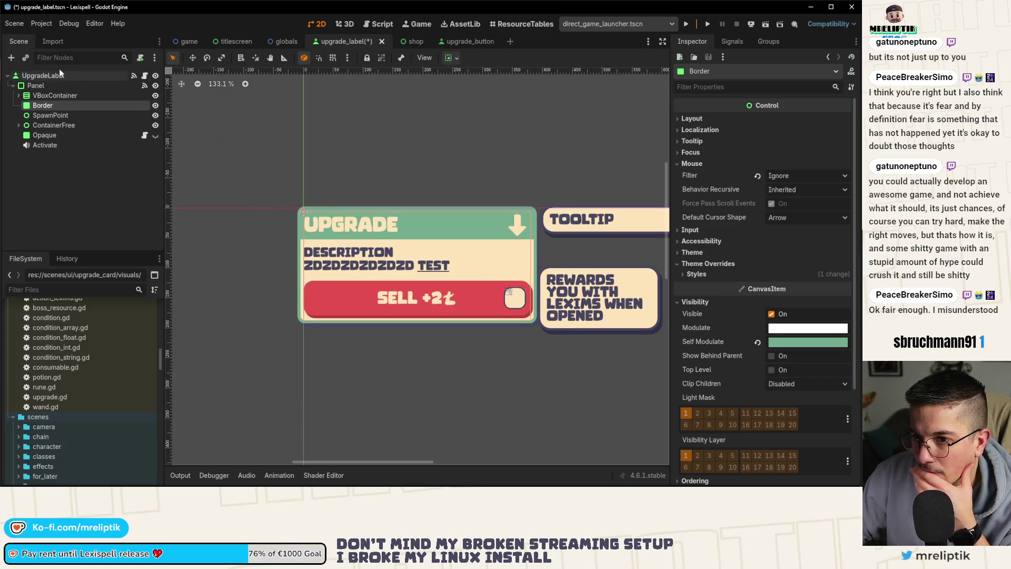
pyautogui.click(42, 87)
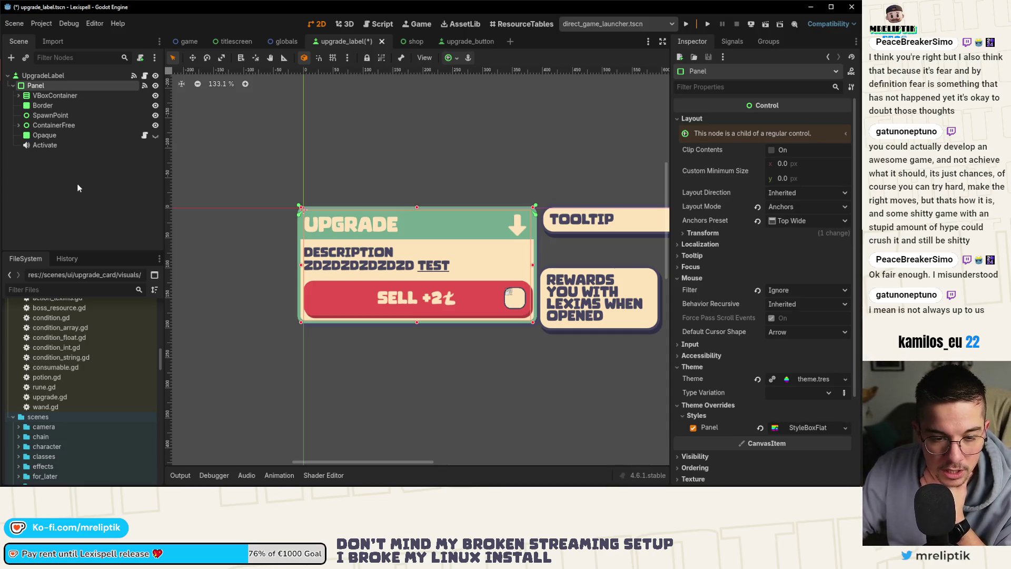
pyautogui.moveTo(821, 483)
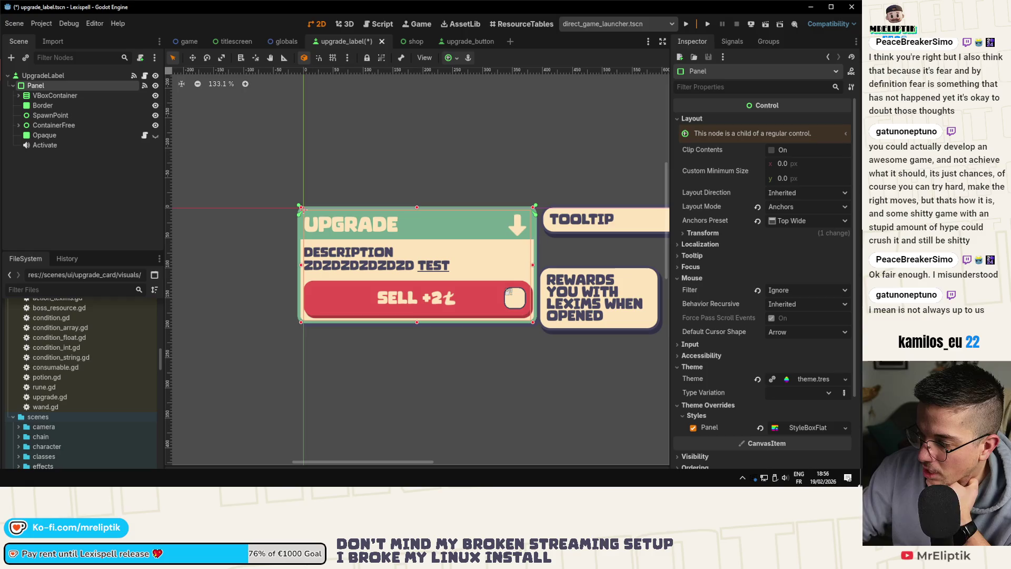
# Deselect the Panel node and save the upgrade_label scene with Ctrl+S.
pyautogui.click(69, 214)
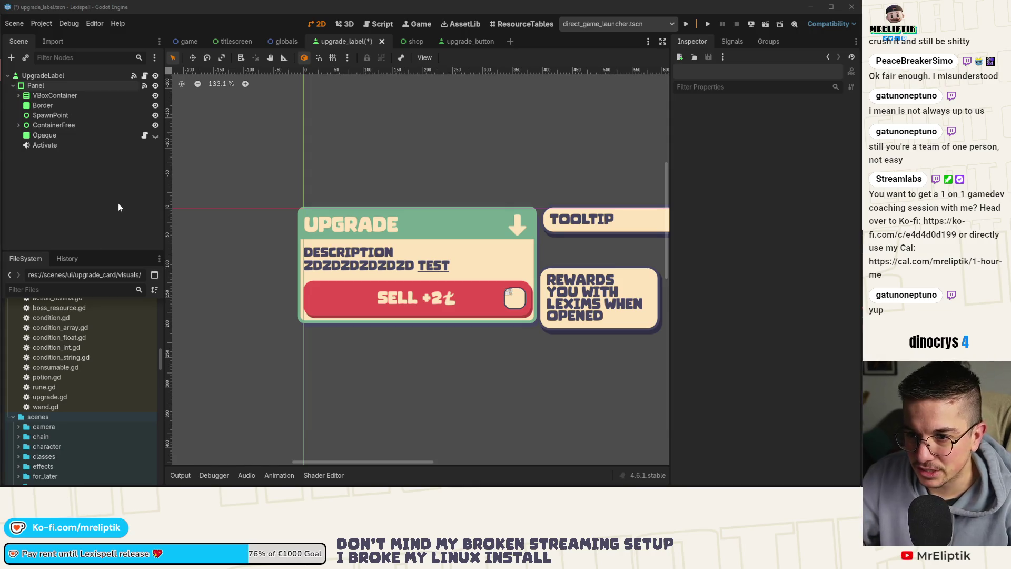
pyautogui.scroll(-3, 245, 220)
pyautogui.hotkey('ctrl', 's')
pyautogui.scroll(1, 284, 212)
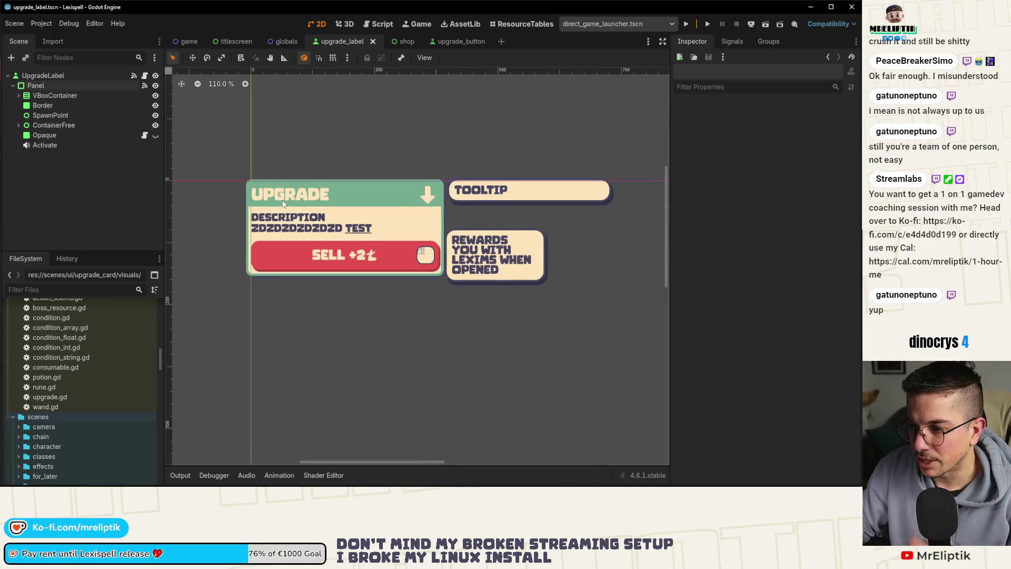
# Switch to Affinity Designer and select the scroll_top artboard.
pyautogui.hotkey('alt', 'Tab')
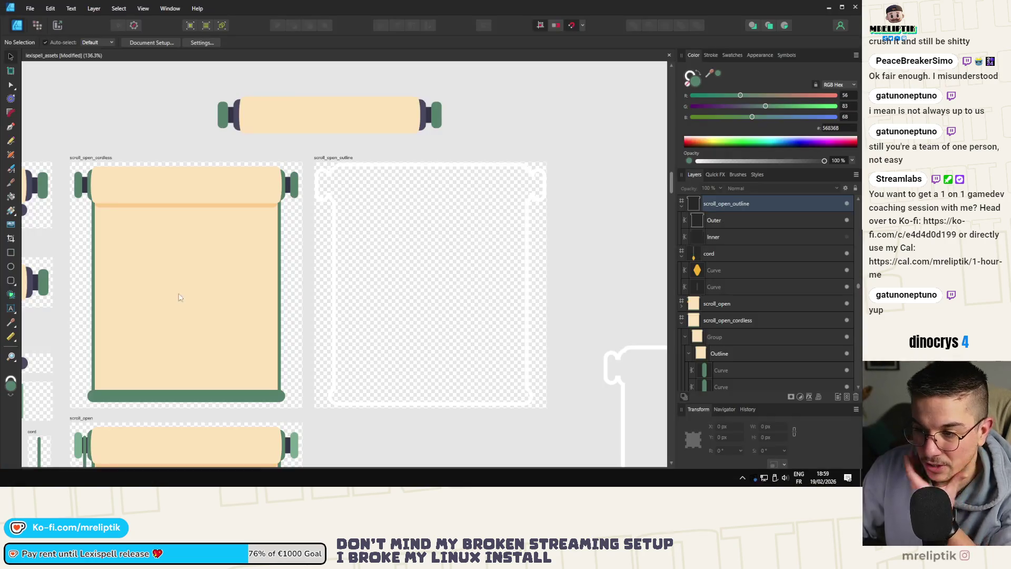
pyautogui.scroll(-3, 200, 194)
pyautogui.scroll(3, 200, 195)
pyautogui.scroll(-3, 200, 195)
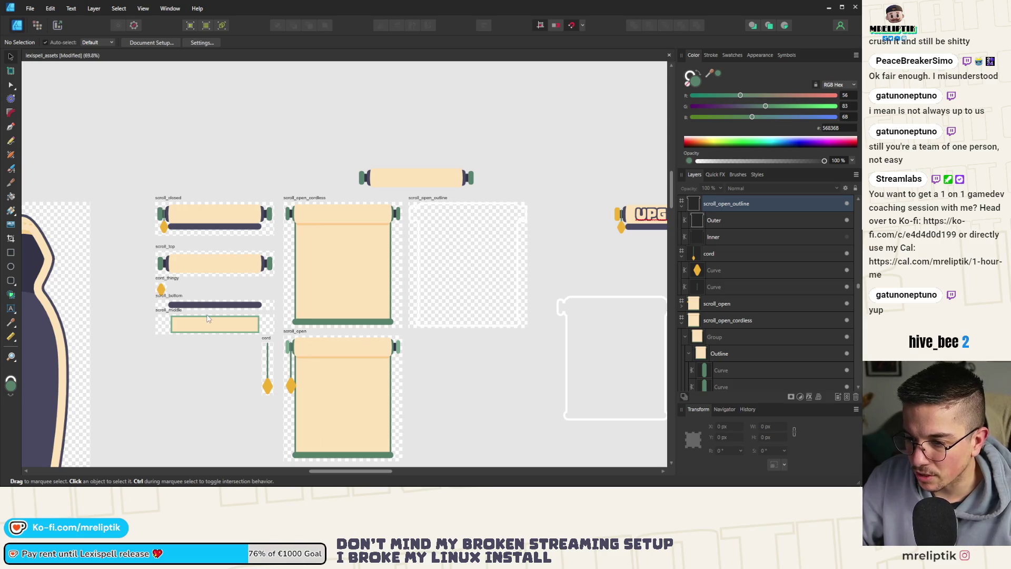
pyautogui.click(179, 258)
pyautogui.scroll(8, 176, 262)
pyautogui.scroll(2, 169, 265)
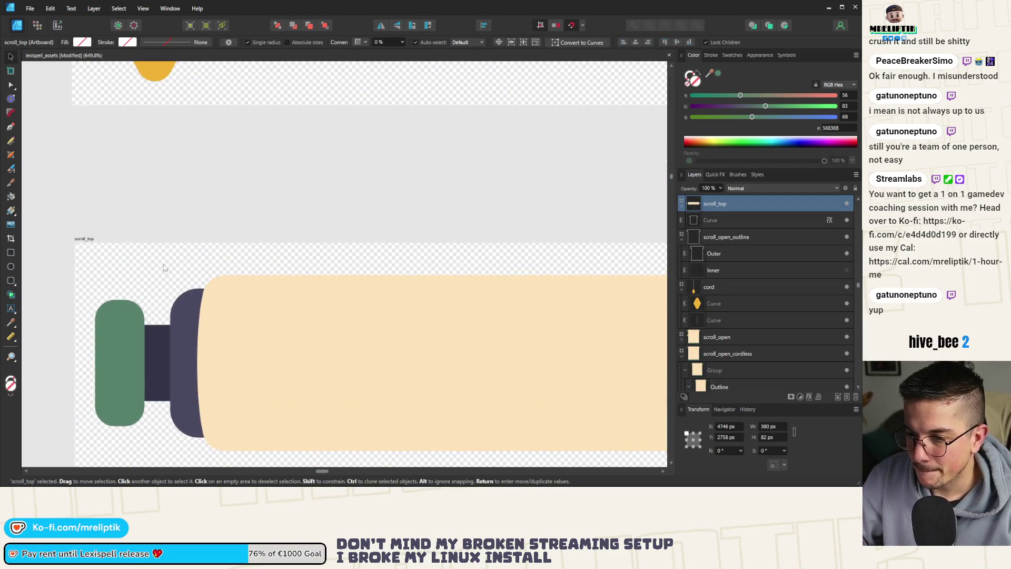
pyautogui.scroll(-4, 129, 302)
pyautogui.scroll(-2, 95, 315)
# Move the scroll graphic group up to the scroll_top artboard's top edge.
pyautogui.click(96, 315)
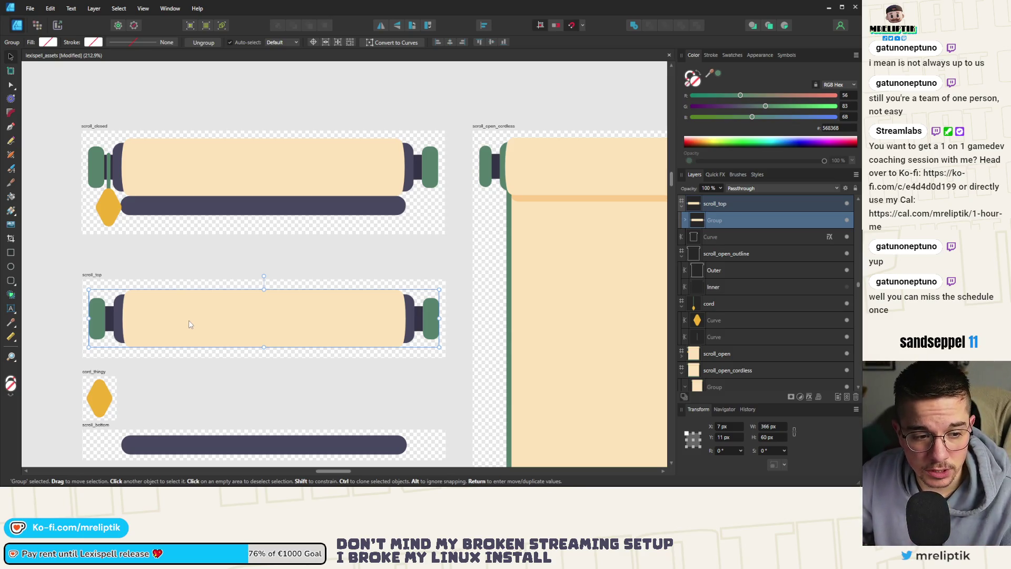
pyautogui.scroll(3, 309, 318)
pyautogui.scroll(-3, 168, 281)
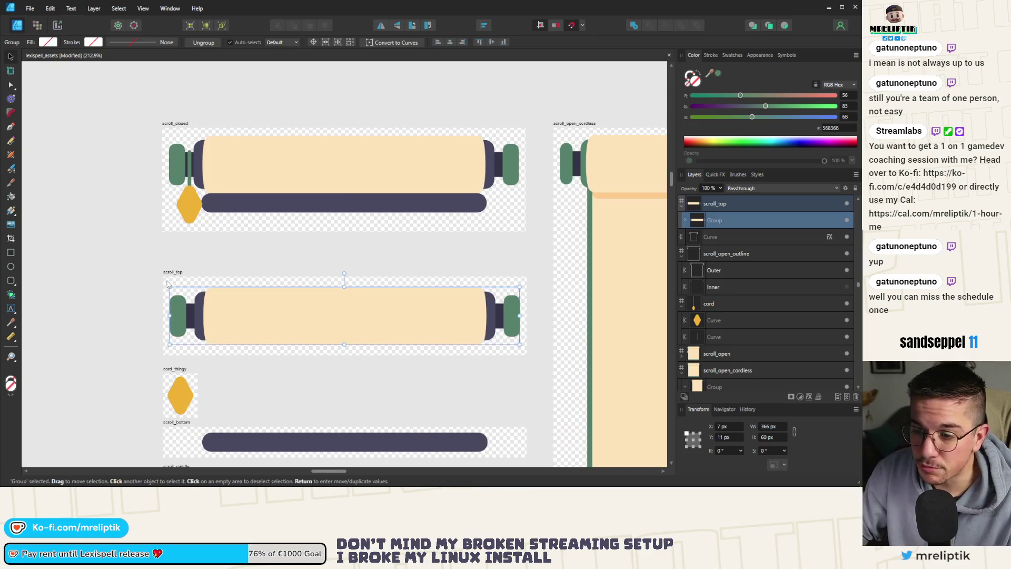
pyautogui.scroll(3, 185, 289)
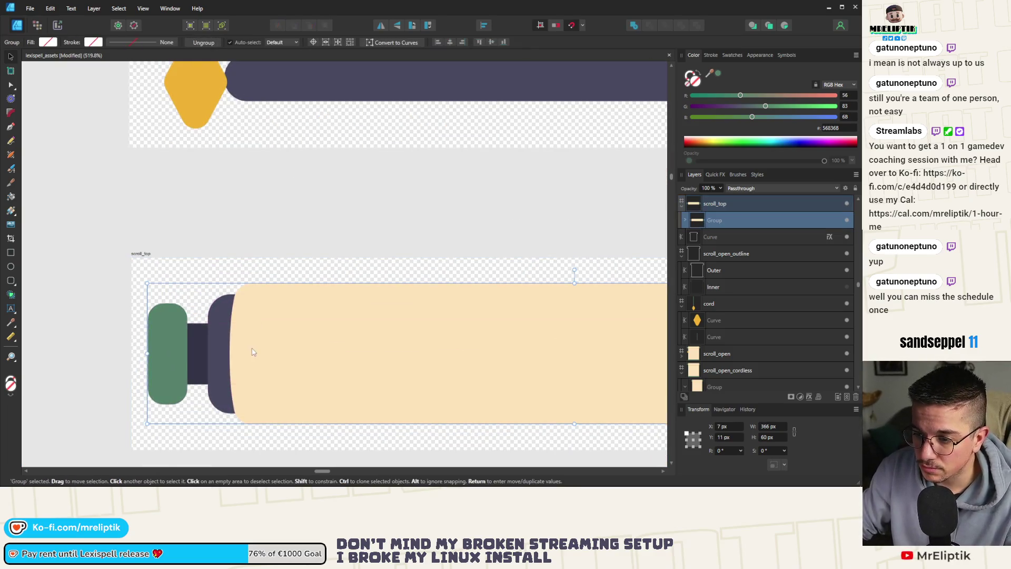
pyautogui.moveTo(265, 354); pyautogui.dragTo(249, 334)
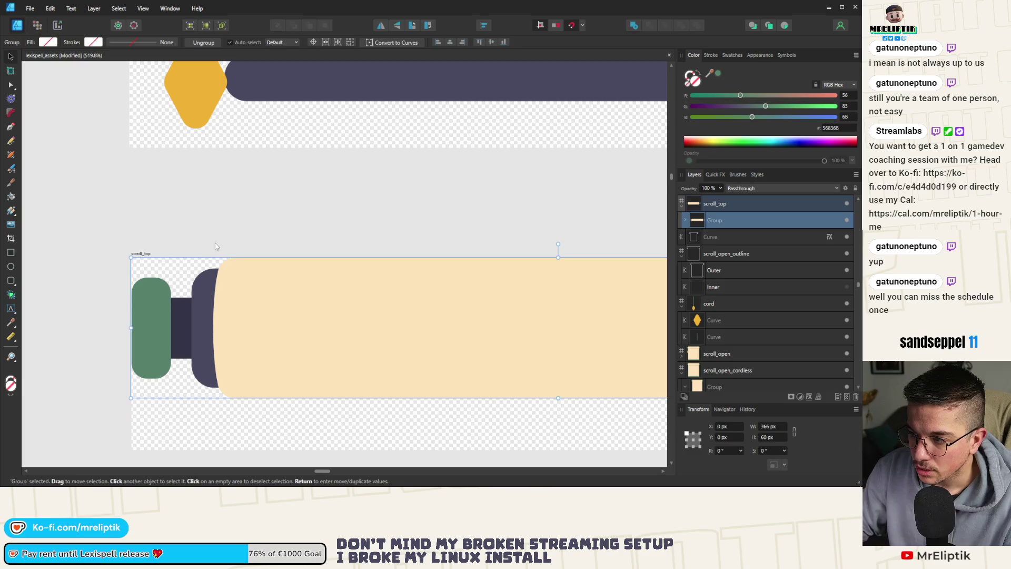
pyautogui.click(215, 233)
# Nudge the scroll body group slightly right and reselect the scroll_top group.
pyautogui.click(241, 321)
pyautogui.scroll(-3, 109, 323)
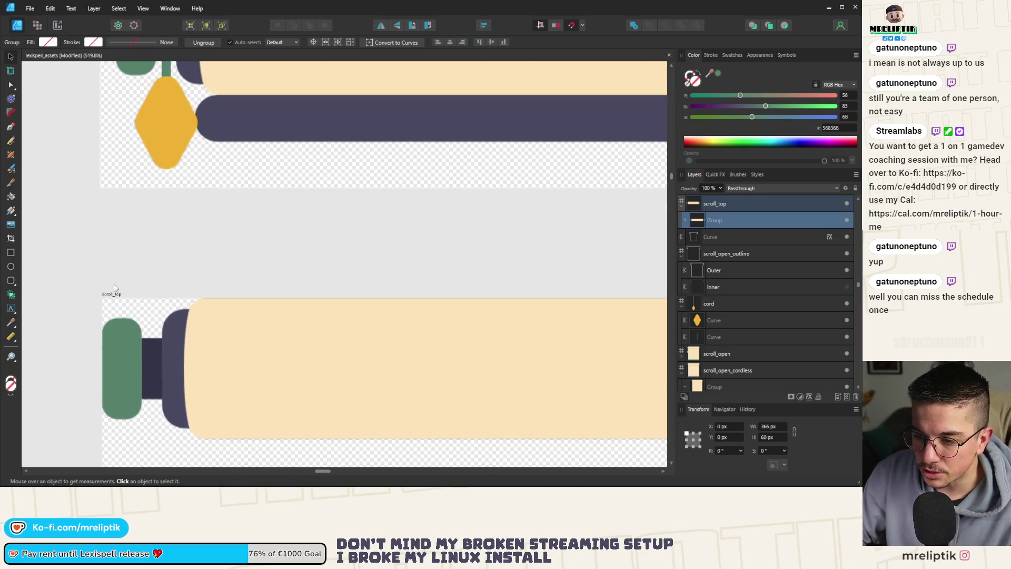
pyautogui.scroll(3, 116, 289)
pyautogui.moveTo(189, 338); pyautogui.dragTo(221, 349)
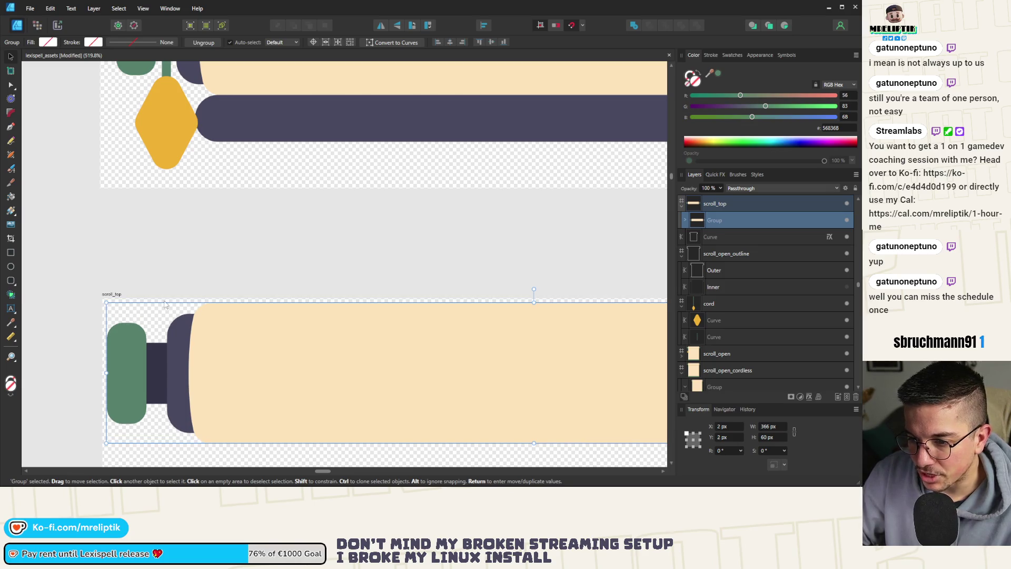
pyautogui.click(127, 260)
pyautogui.scroll(-4, 70, 269)
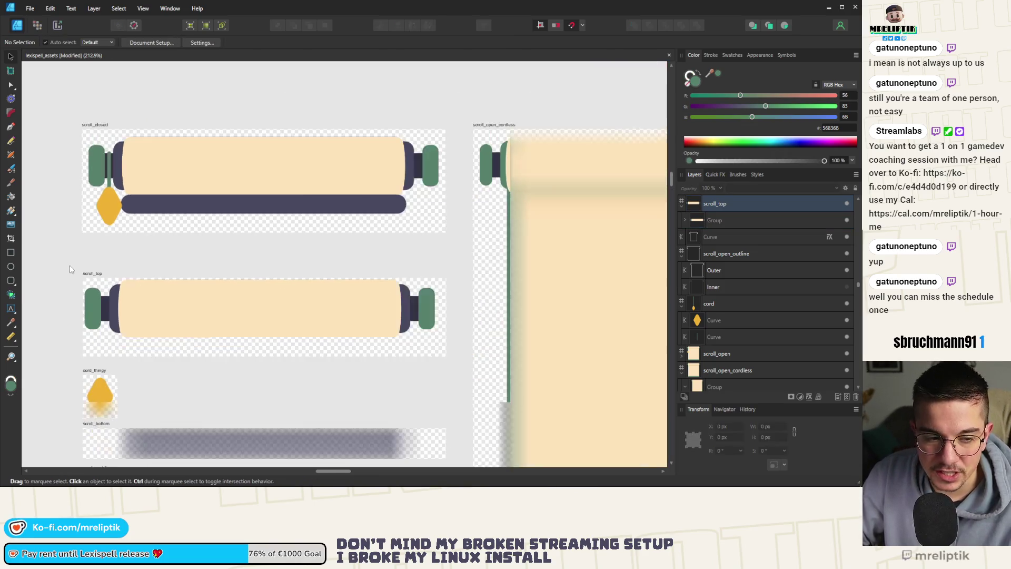
pyautogui.click(159, 301)
pyautogui.scroll(4, 159, 301)
pyautogui.scroll(-3, 223, 315)
# Select the dark bar group inside the scroll_bottom artboard and zoom in on it.
pyautogui.click(126, 243)
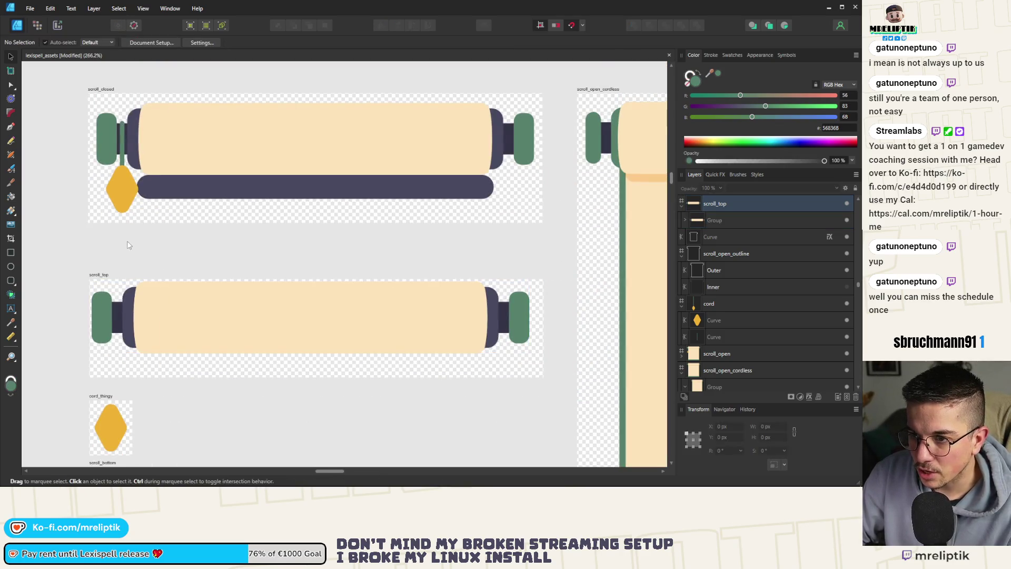
pyautogui.scroll(-2, 150, 343)
pyautogui.scroll(-2, 190, 316)
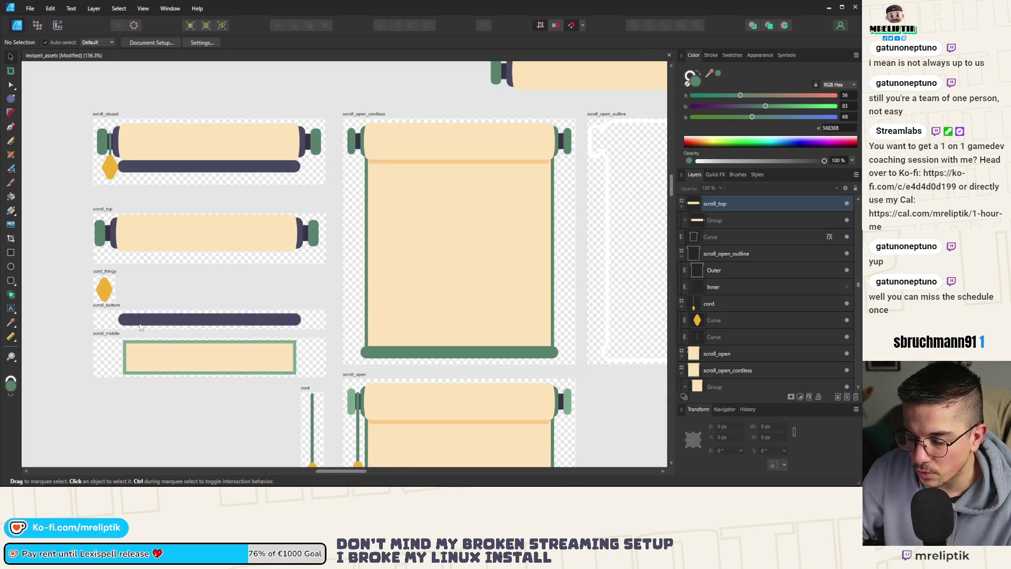
pyautogui.click(94, 316)
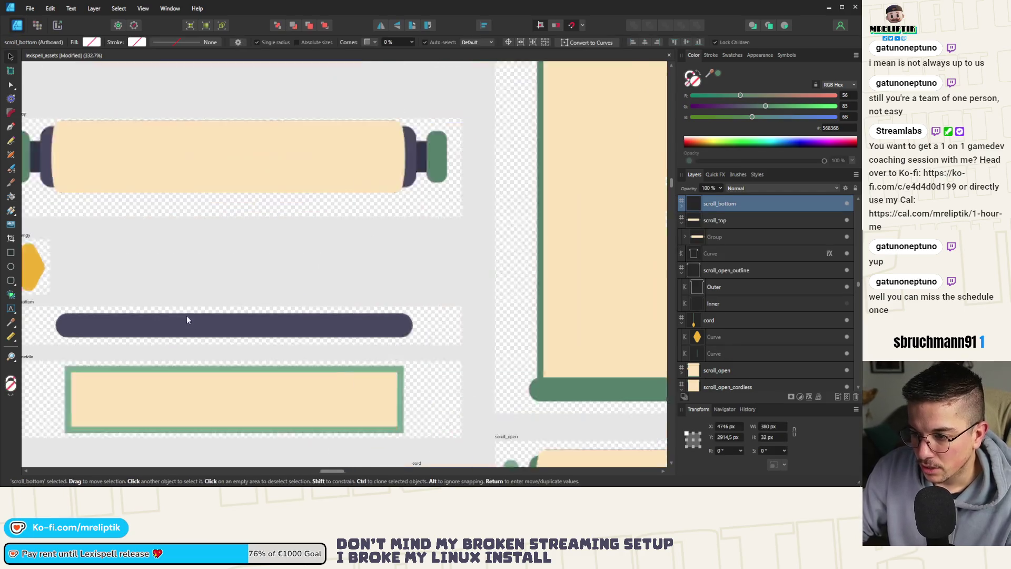
pyautogui.scroll(3, 187, 318)
pyautogui.scroll(-2, 550, 337)
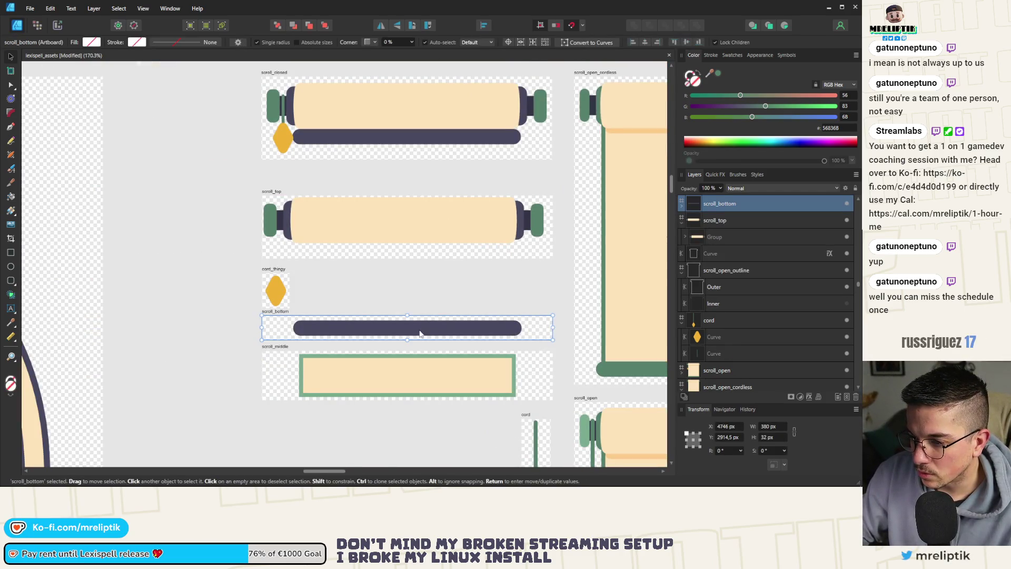
pyautogui.click(357, 332)
pyautogui.scroll(5, 267, 333)
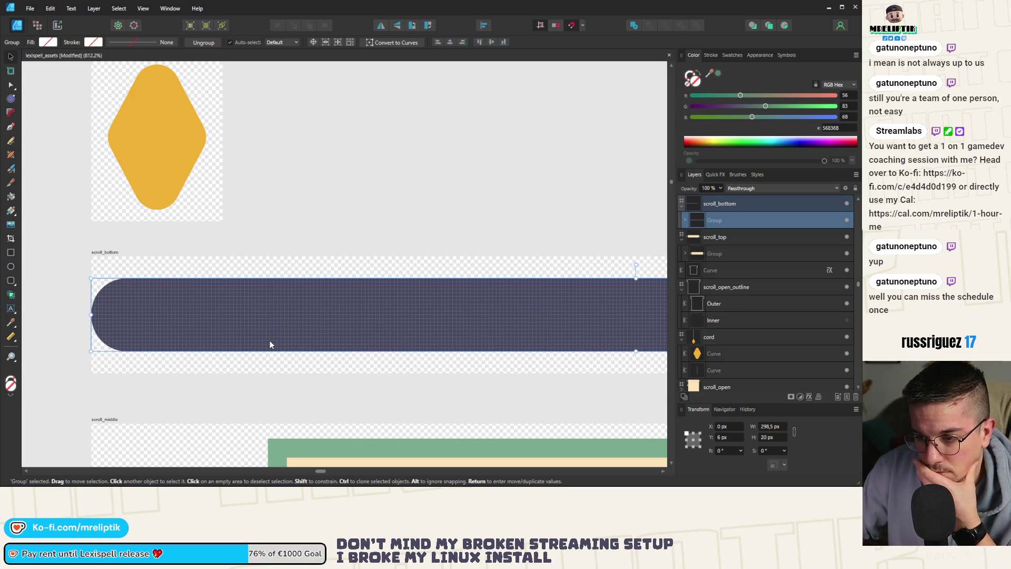
# Drag the dark bar to scroll_bottom's top and set its position to X 1 px, Y 1 px.
pyautogui.scroll(5, 133, 323)
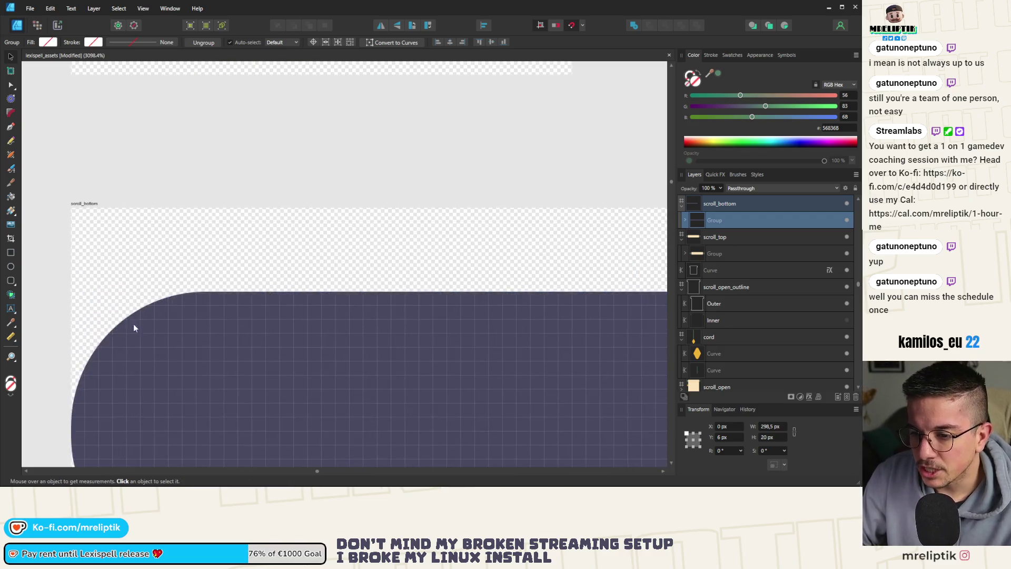
pyautogui.moveTo(218, 336); pyautogui.dragTo(220, 290)
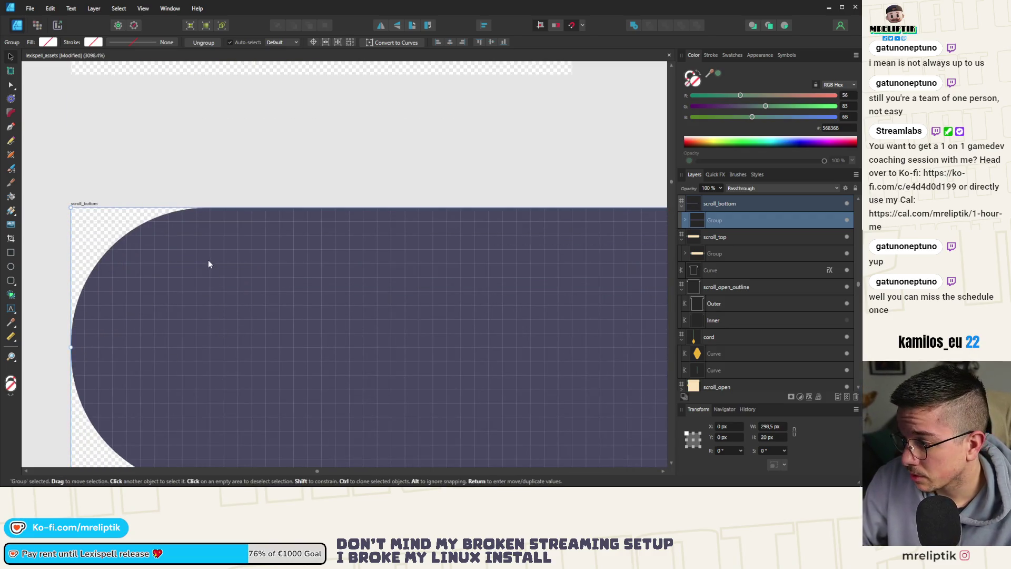
pyautogui.moveTo(207, 265); pyautogui.dragTo(207, 263)
pyautogui.keyDown('ctrl'); pyautogui.scroll(-1, 150, 263); pyautogui.keyUp('ctrl')
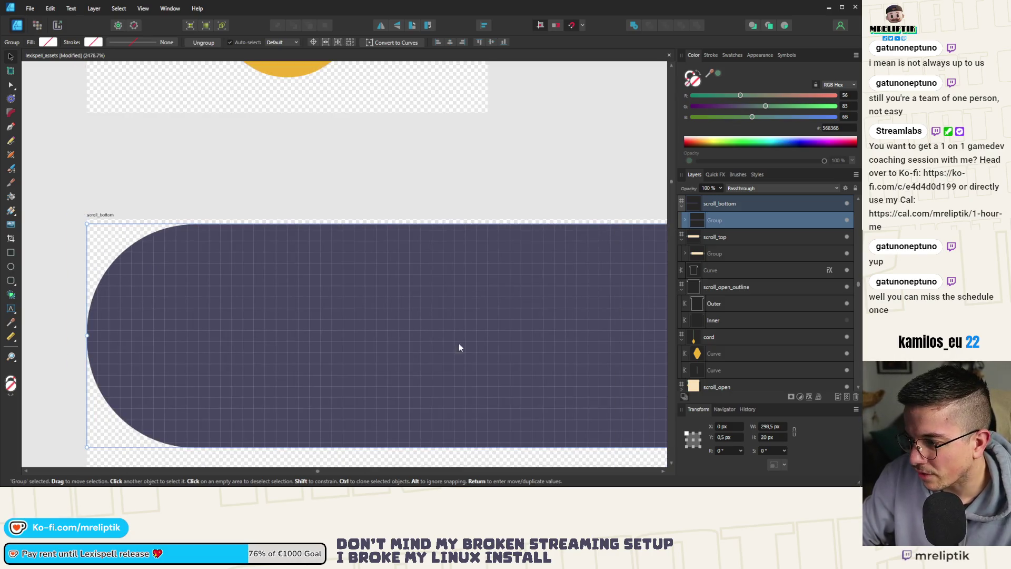
pyautogui.doubleClick(723, 436)
pyautogui.write('1')
pyautogui.press('Return')
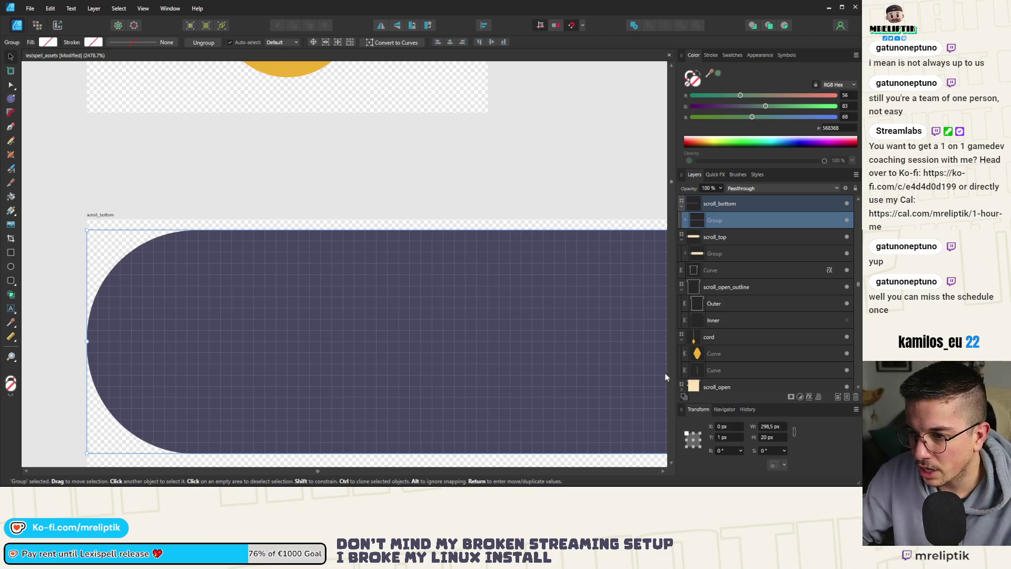
pyautogui.press('Return')
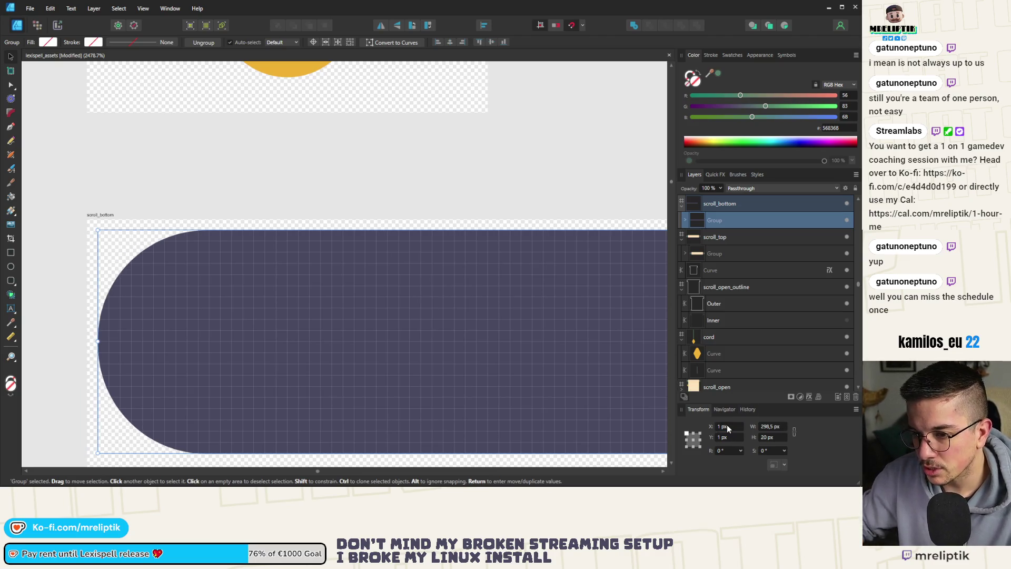
pyautogui.scroll(-5, 208, 279)
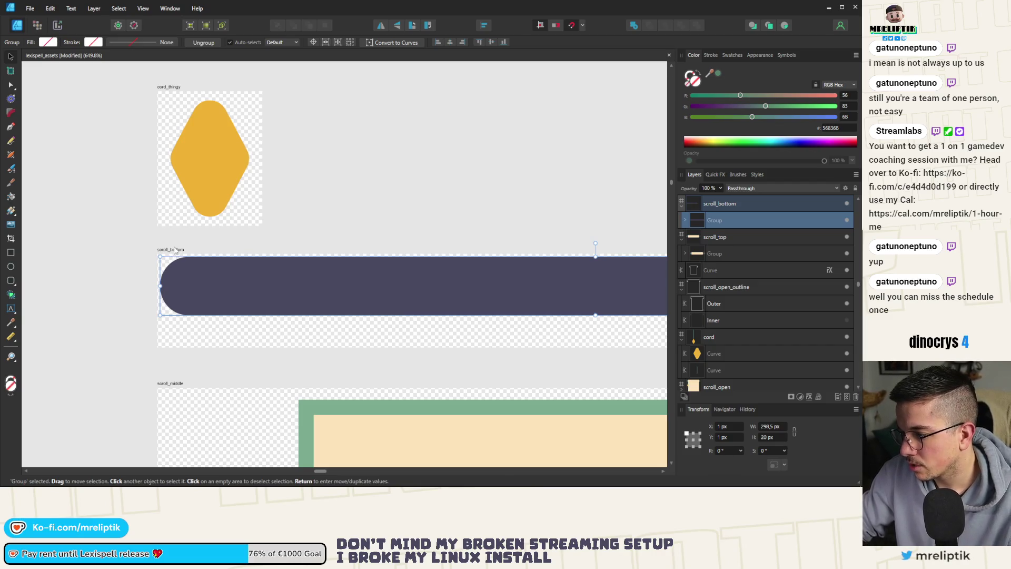
# Set the scroll_bottom artboard height to 22 px.
pyautogui.click(175, 250)
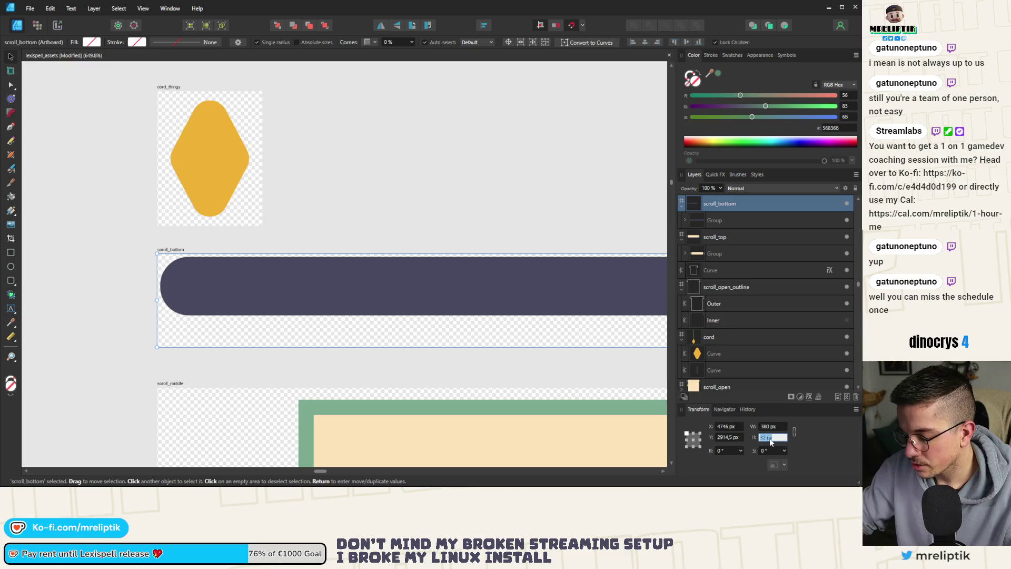
pyautogui.write('22')
pyautogui.press('Return')
pyautogui.scroll(-4, 197, 291)
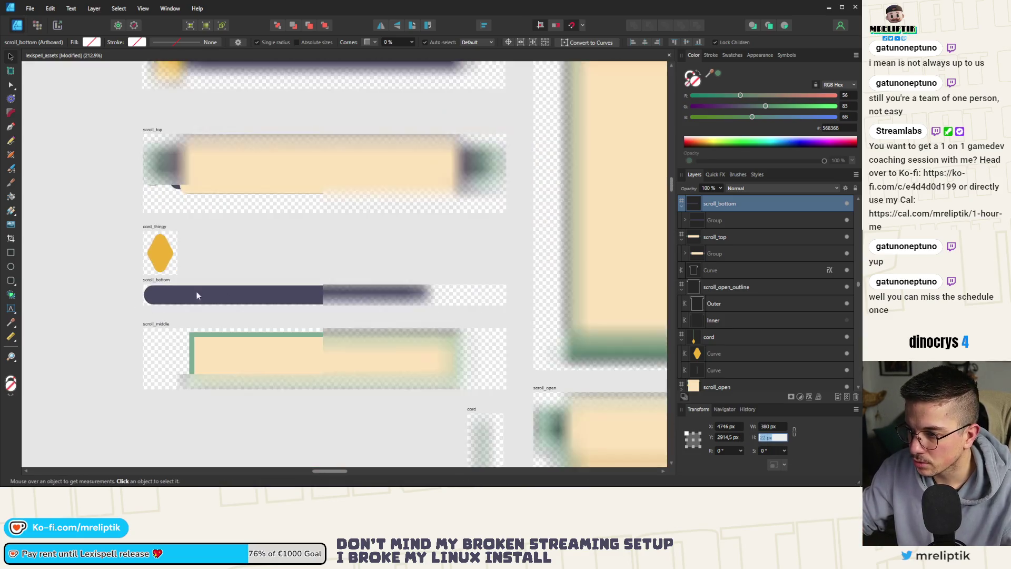
pyautogui.scroll(3, 174, 287)
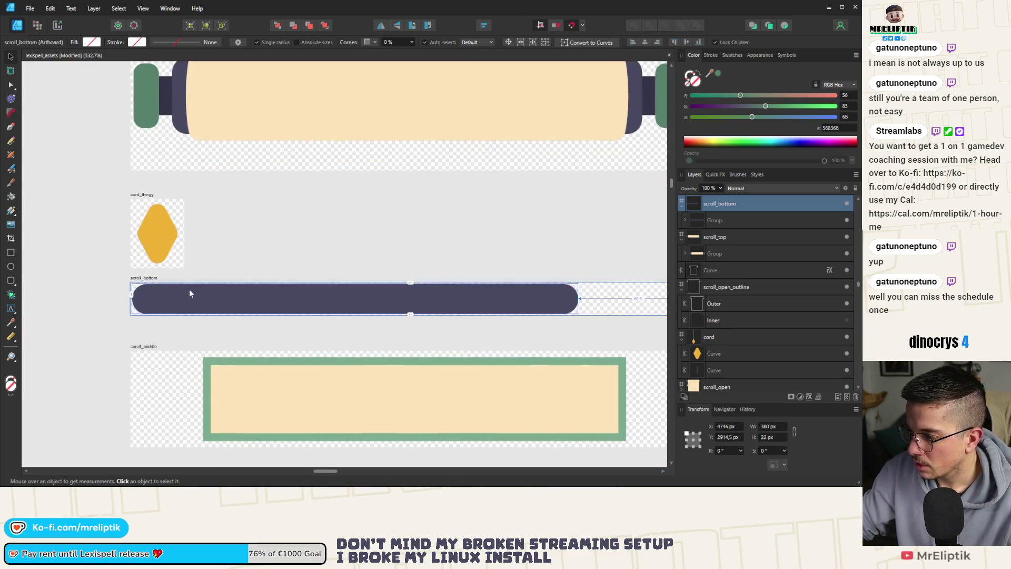
# Check the dark bar's 298.5 px width and set the artboard width to 298,5 px.
pyautogui.click(216, 311)
pyautogui.scroll(-1, 216, 310)
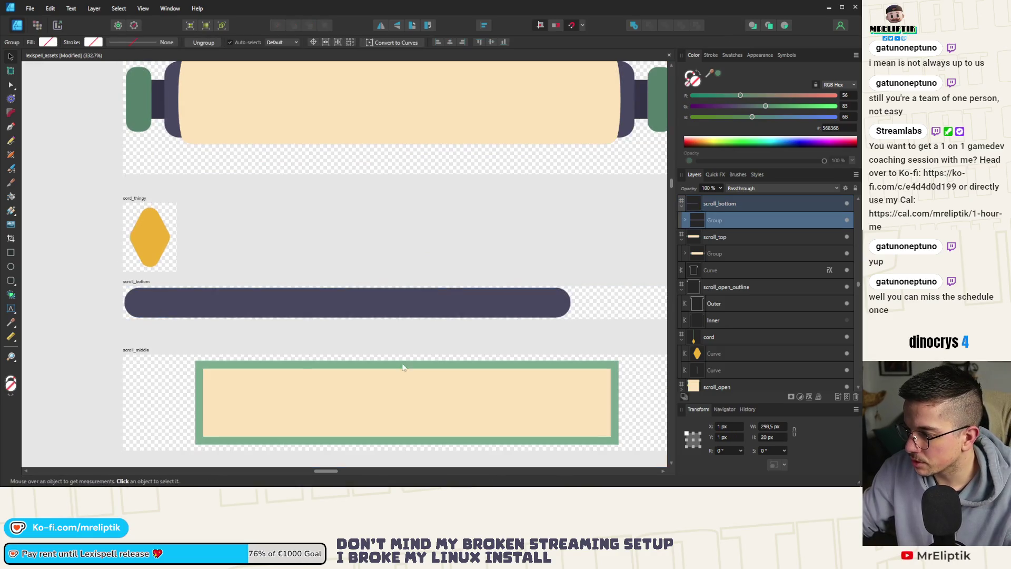
pyautogui.click(770, 426)
pyautogui.click(616, 303)
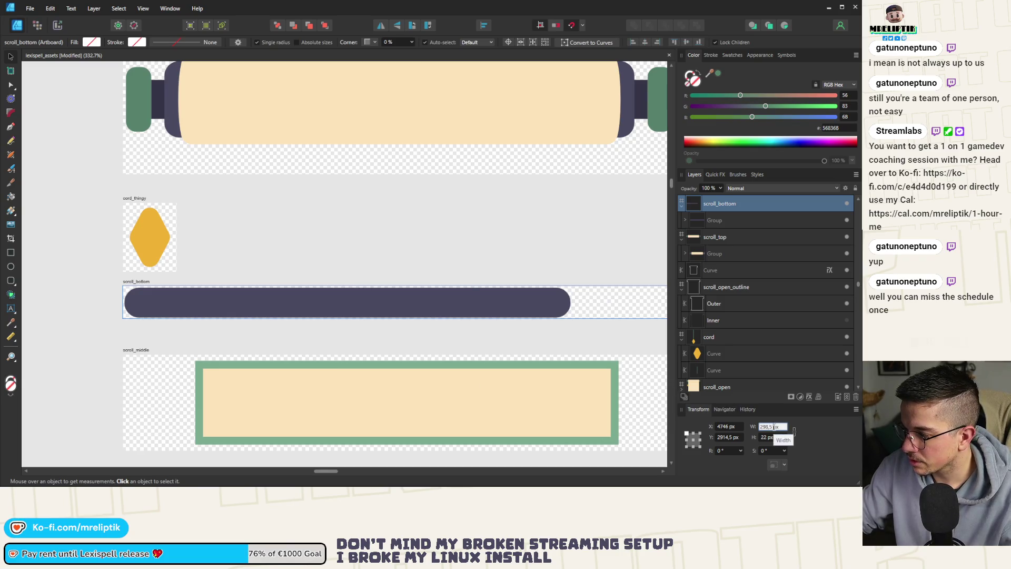
pyautogui.press('Return')
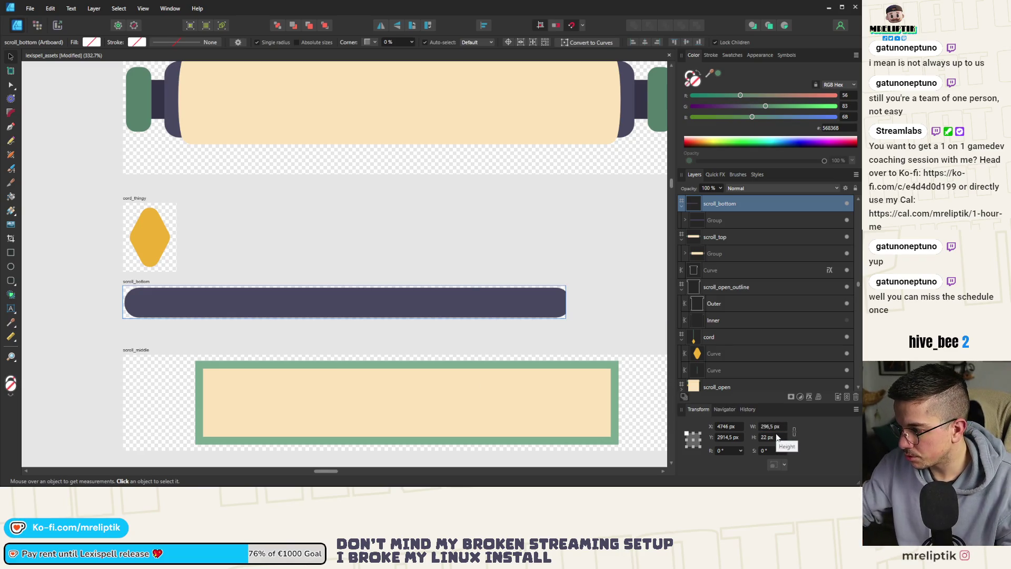
pyautogui.write('380')
pyautogui.press('Return')
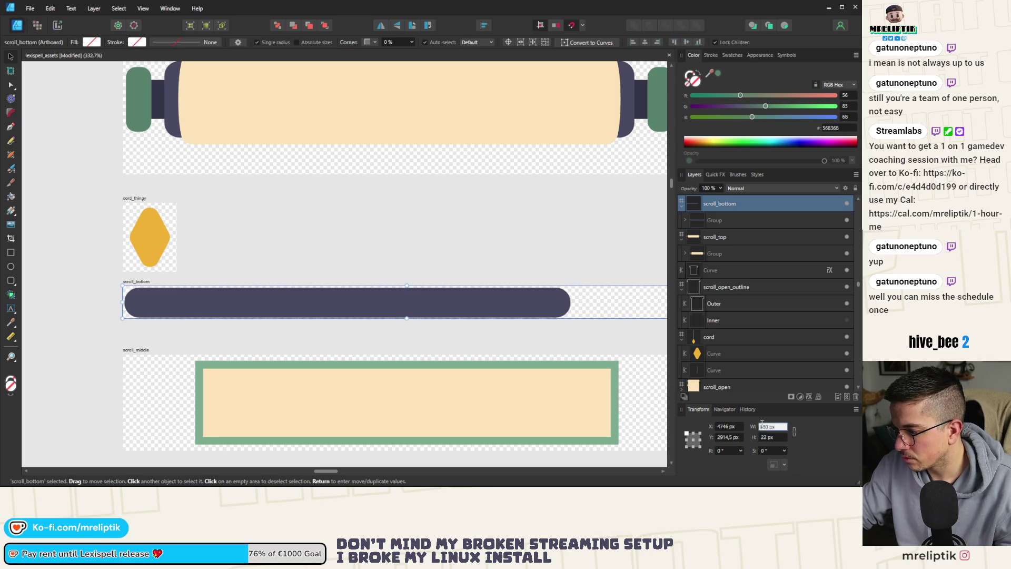
pyautogui.write('298,5')
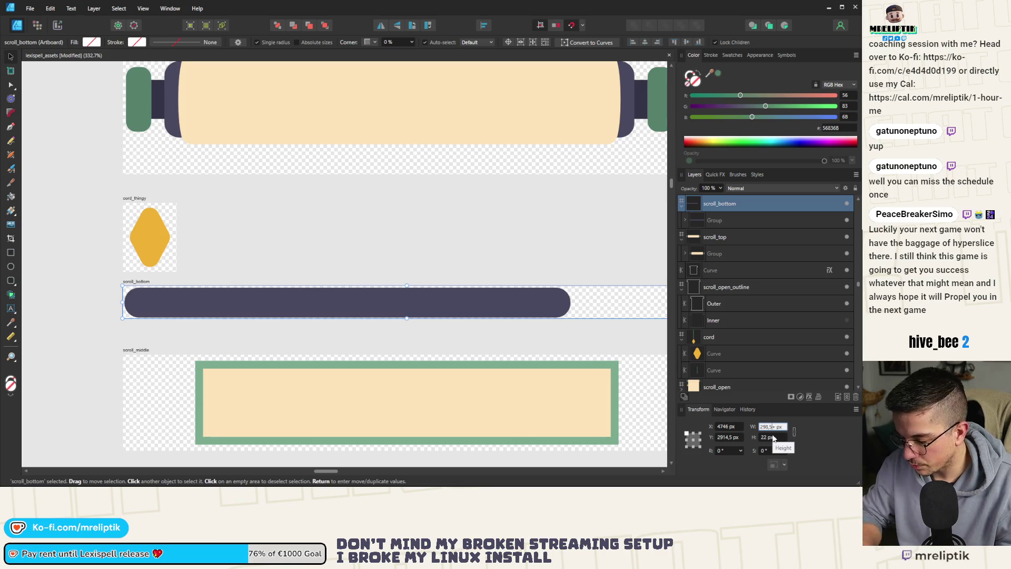
pyautogui.press('Return')
# Compare the dark bar against the resized scroll_bottom artboard.
pyautogui.scroll(-1, 462, 352)
pyautogui.click(323, 311)
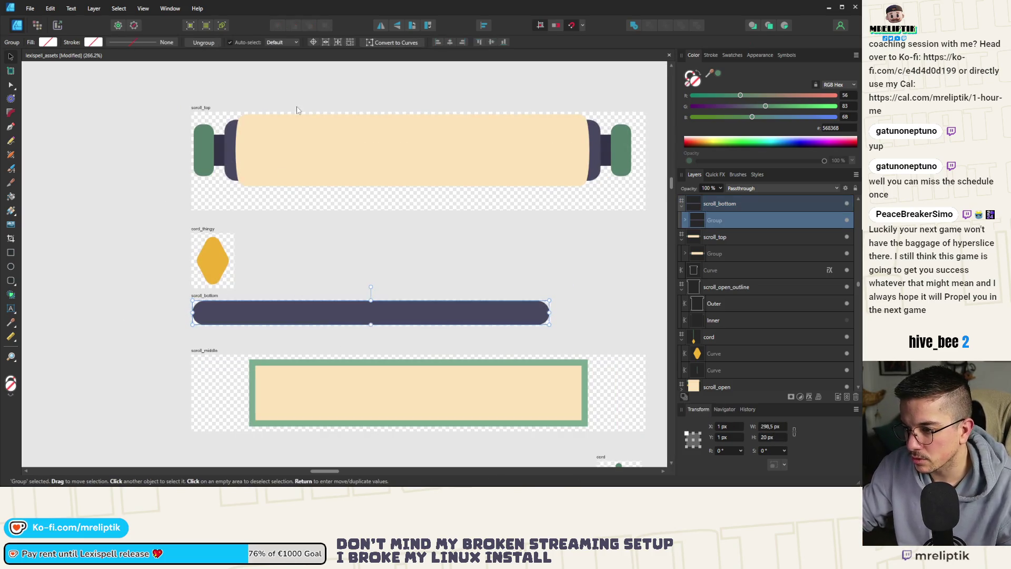
pyautogui.click(337, 265)
pyautogui.scroll(-3, 337, 265)
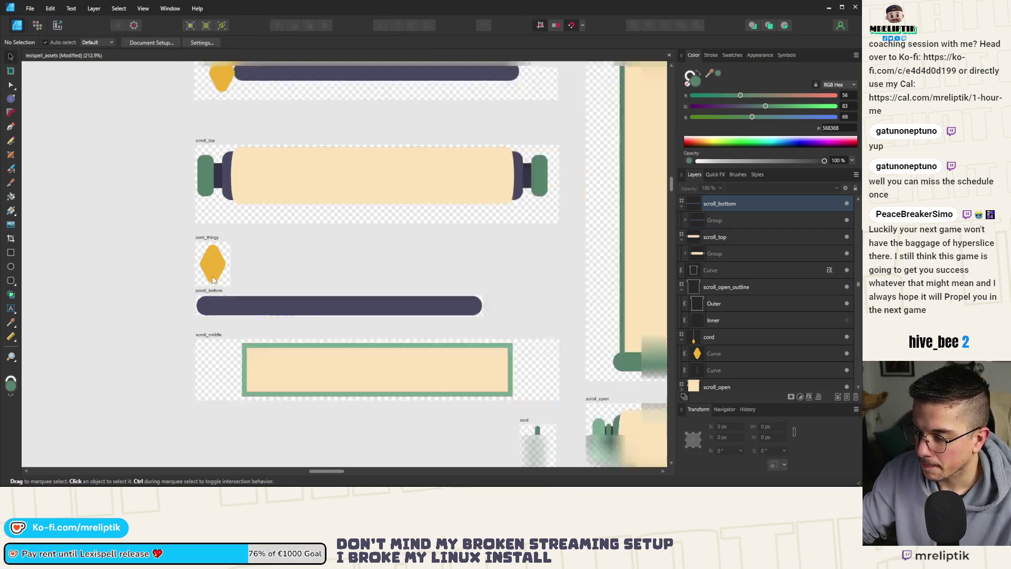
pyautogui.scroll(5, 178, 254)
pyautogui.scroll(-3, 147, 257)
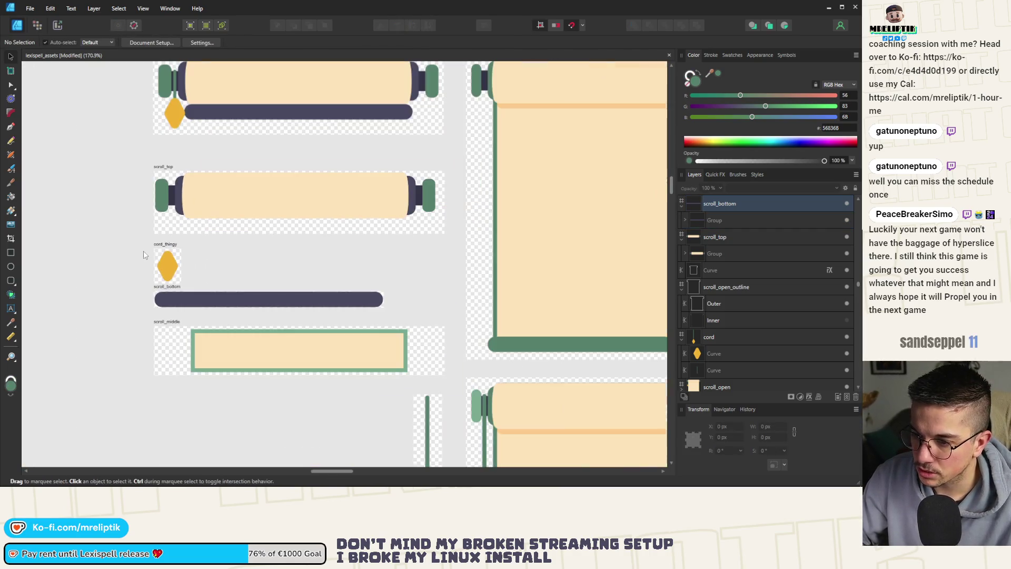
pyautogui.scroll(3, 169, 325)
# Move the framed panel inside scroll_middle to the artboard's left edge.
pyautogui.click(264, 356)
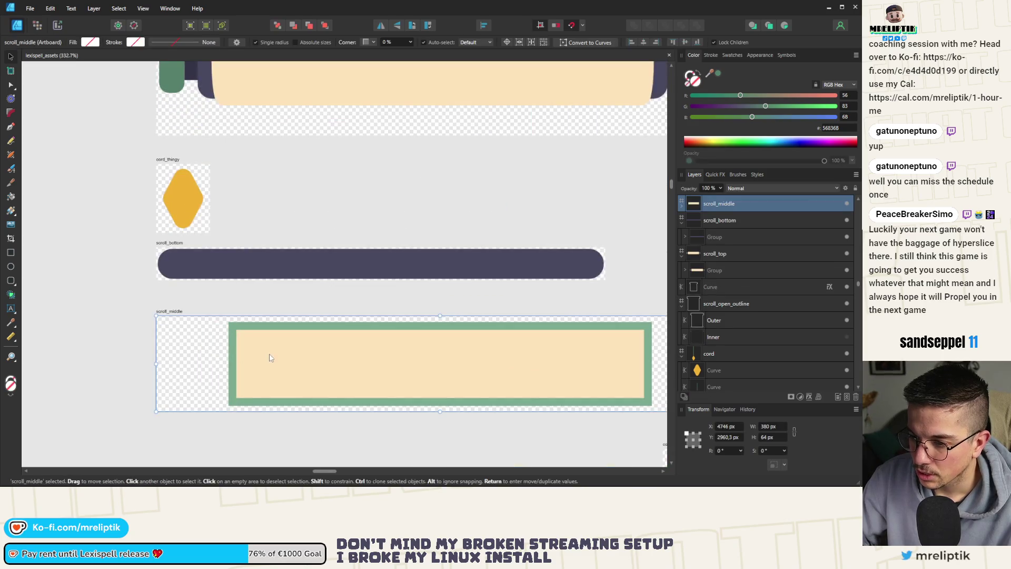
pyautogui.doubleClick(265, 351)
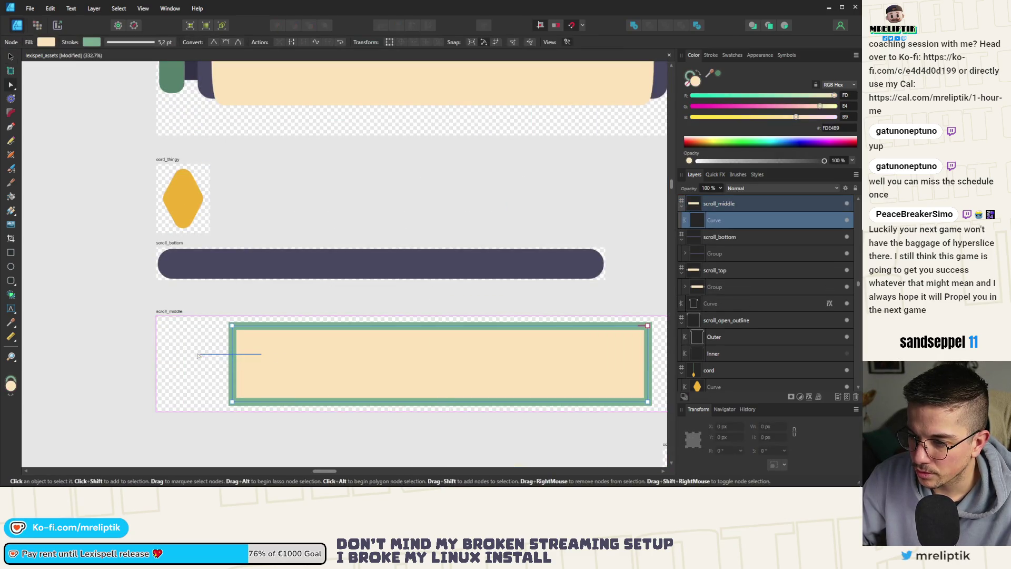
pyautogui.click(11, 57)
pyautogui.moveTo(267, 342)
pyautogui.mouseDown()
pyautogui.moveTo(196, 346)
pyautogui.moveTo(234, 351)
pyautogui.mouseUp()
pyautogui.scroll(3, 125, 326)
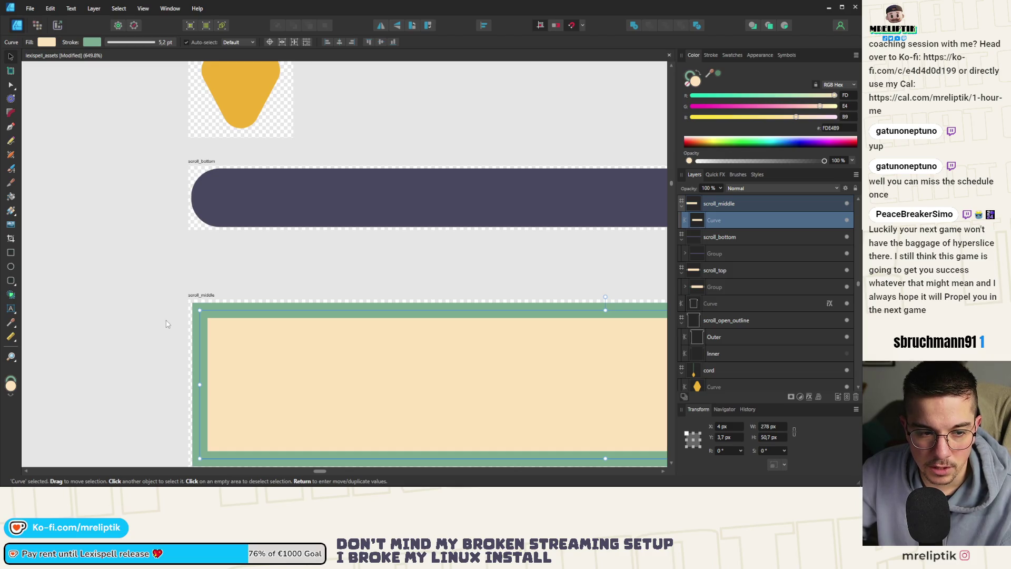
pyautogui.scroll(3, 166, 328)
# Fine-tune the framed panel into scroll_middle's top-left corner with 1 px nudges.
pyautogui.click(199, 272)
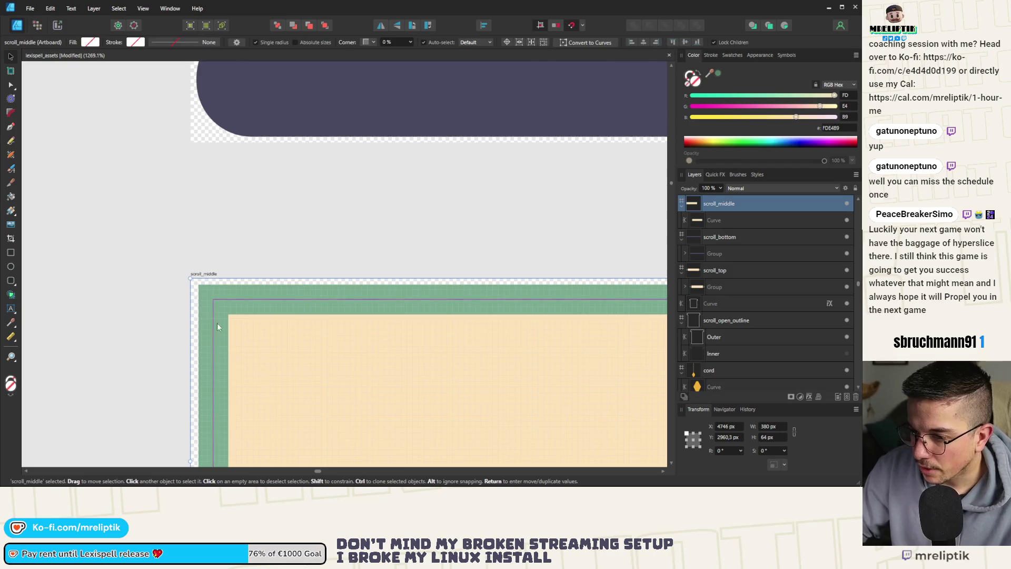
pyautogui.click(258, 343)
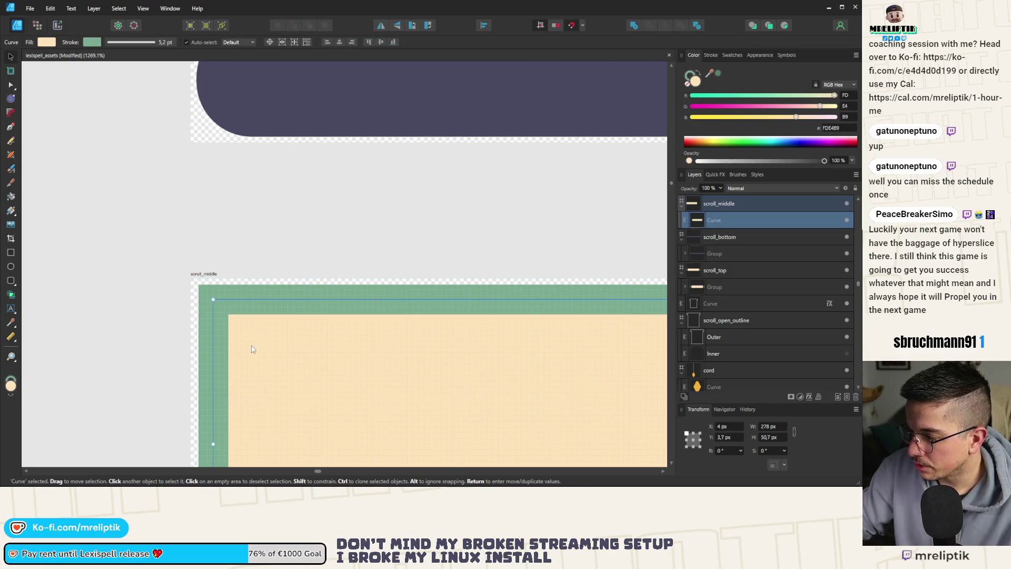
pyautogui.moveTo(254, 349); pyautogui.dragTo(248, 349)
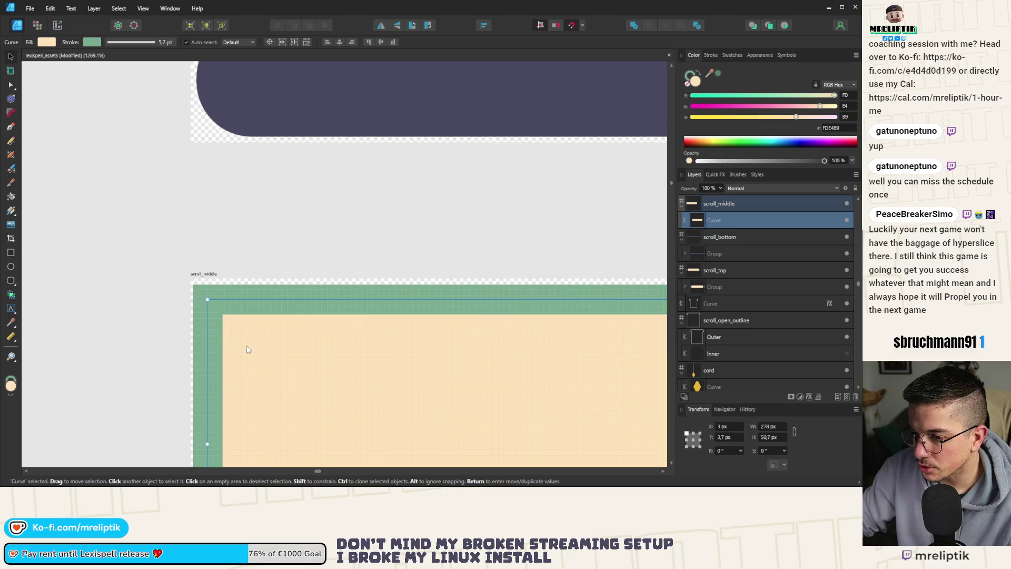
pyautogui.scroll(-3, 192, 309)
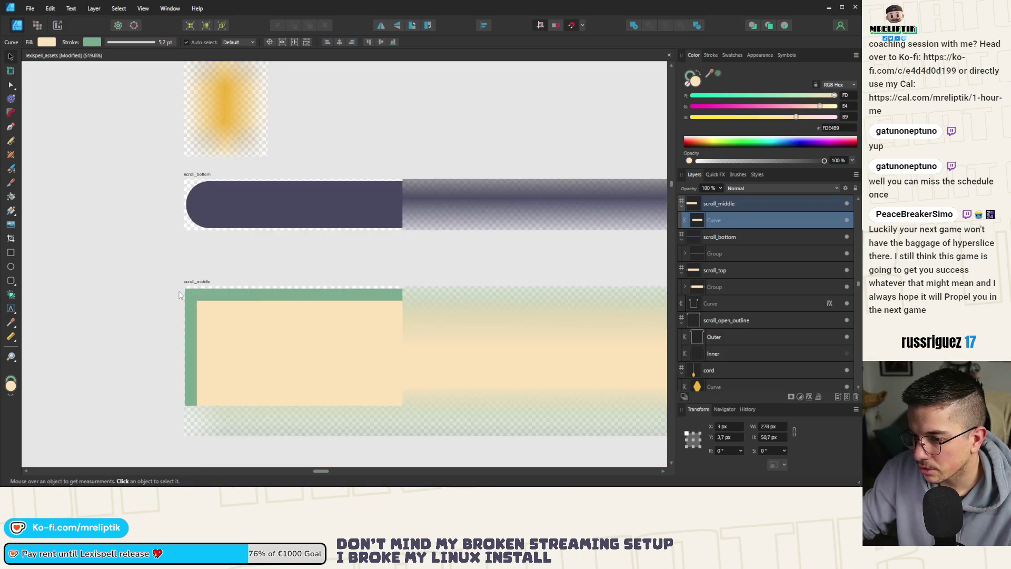
pyautogui.scroll(3, 193, 309)
pyautogui.moveTo(223, 331); pyautogui.dragTo(222, 323)
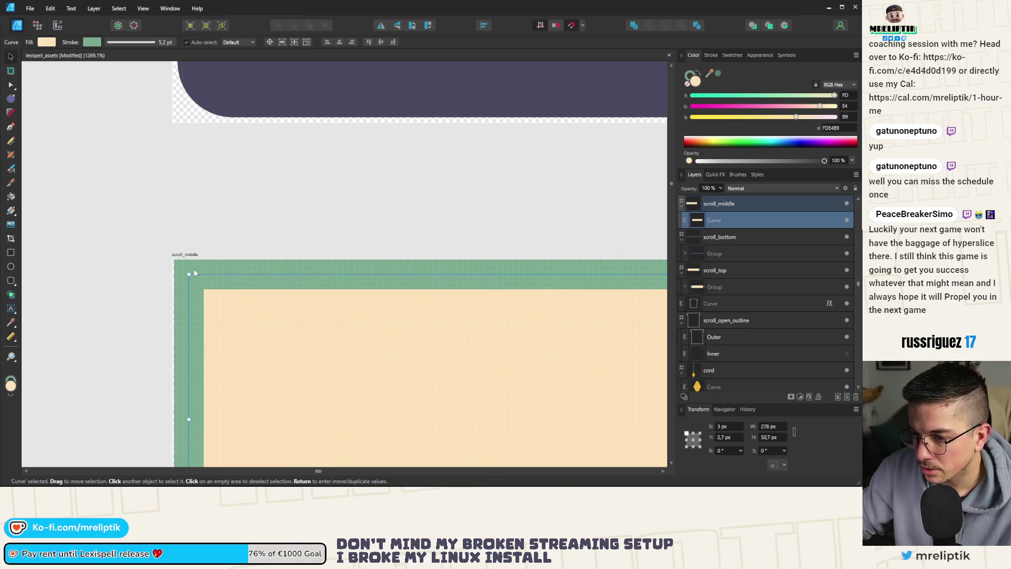
pyautogui.scroll(5, 221, 322)
pyautogui.scroll(-2, 292, 383)
pyautogui.moveTo(264, 374); pyautogui.dragTo(279, 393)
pyautogui.scroll(-10, 279, 393)
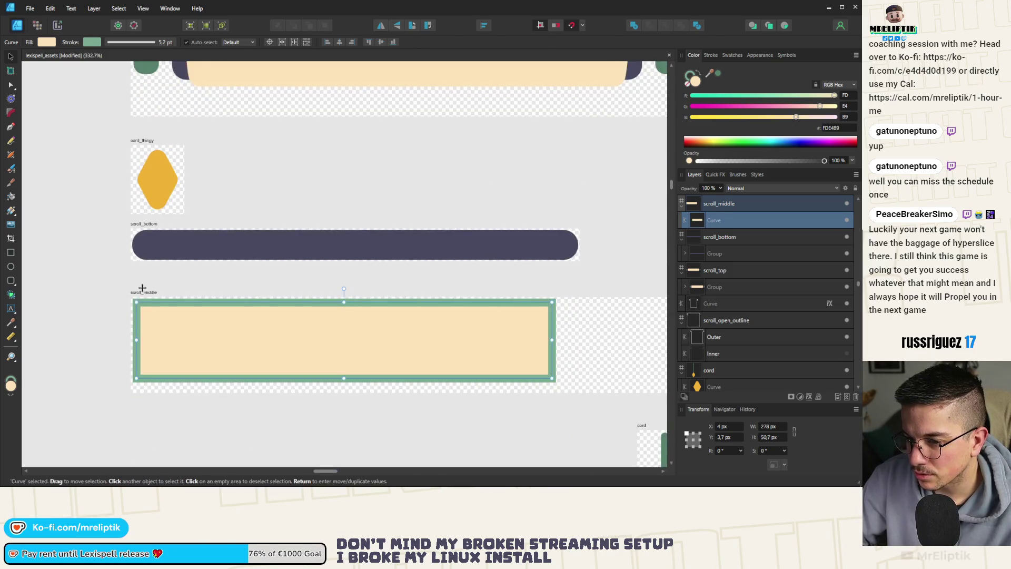
# Shorten the scroll_middle artboard to about 58.7 px high.
pyautogui.click(371, 389)
pyautogui.moveTo(414, 392); pyautogui.dragTo(414, 383)
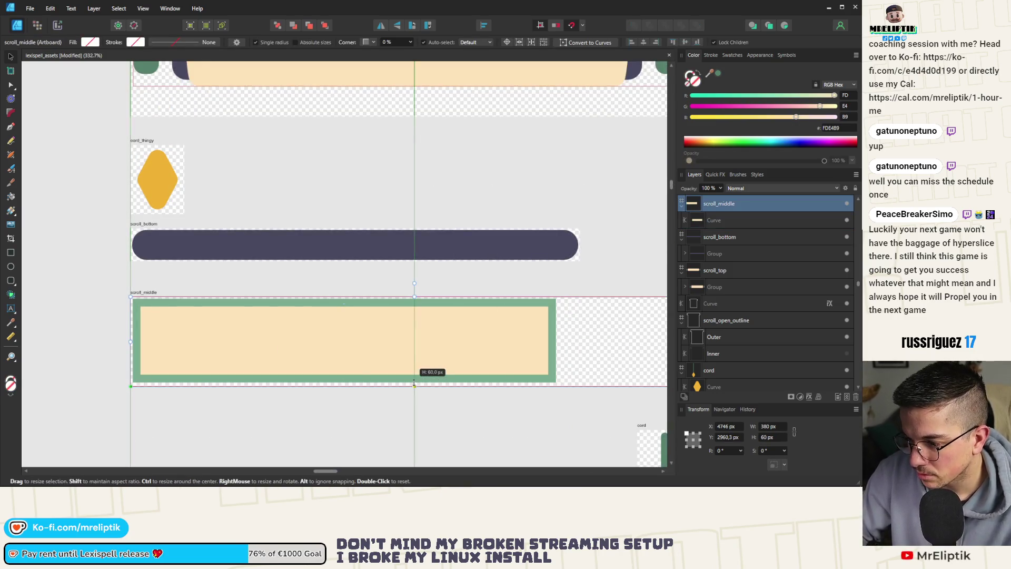
pyautogui.scroll(8, 418, 403)
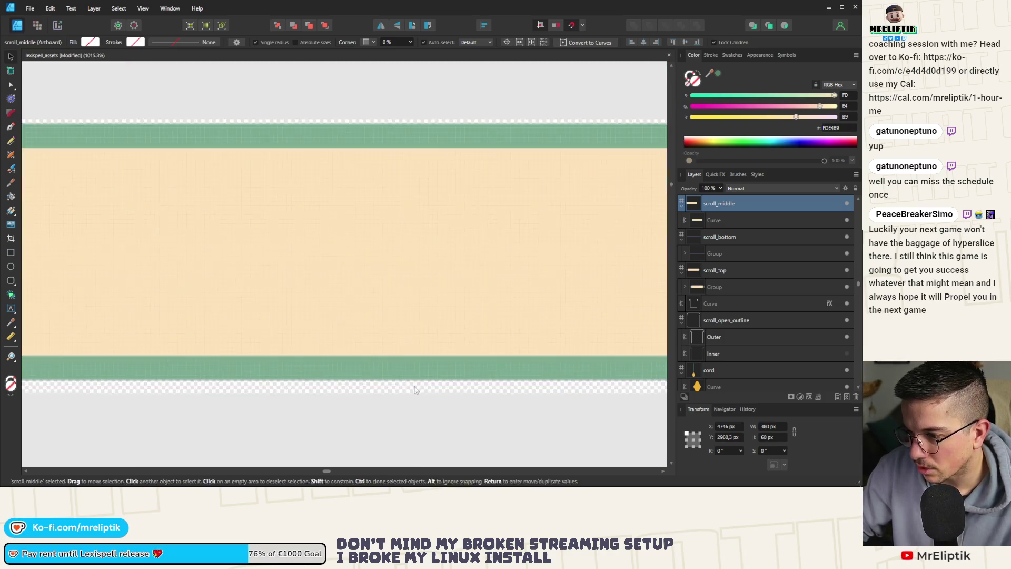
pyautogui.moveTo(415, 396); pyautogui.dragTo(418, 381)
pyautogui.scroll(-10, 230, 356)
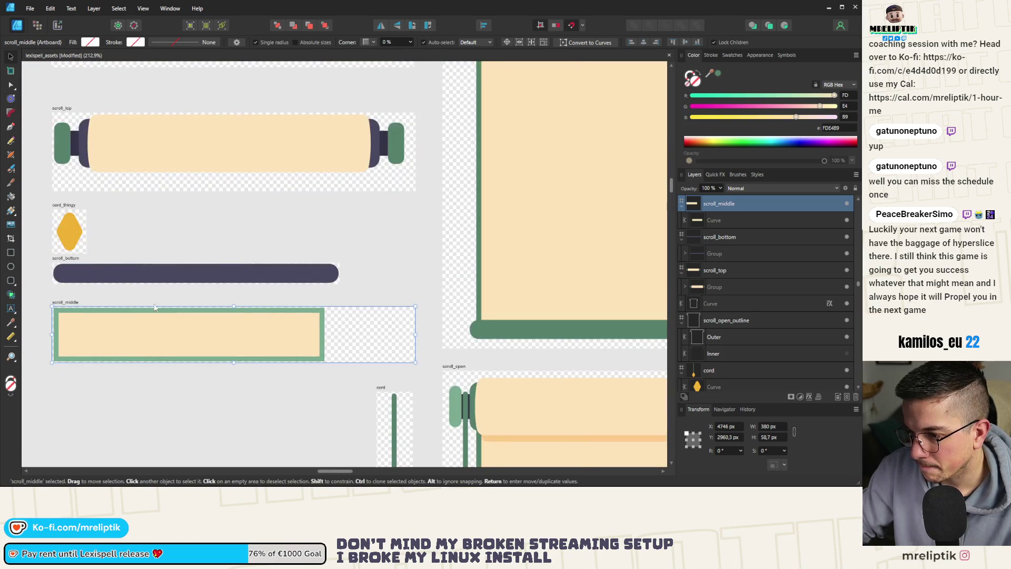
# Narrow the scroll_middle artboard to about 286 px to fit its beige bar.
pyautogui.moveTo(416, 343)
pyautogui.mouseDown()
pyautogui.moveTo(327, 343)
pyautogui.moveTo(313, 372)
pyautogui.moveTo(321, 371)
pyautogui.mouseUp()
pyautogui.scroll(10, 327, 332)
pyautogui.scroll(-10, 321, 371)
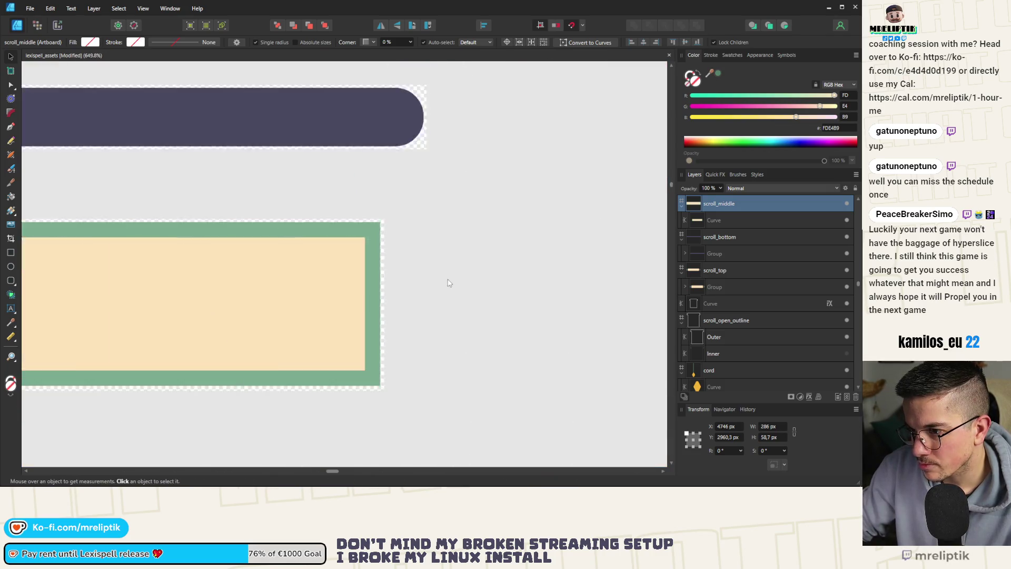
pyautogui.click(322, 287)
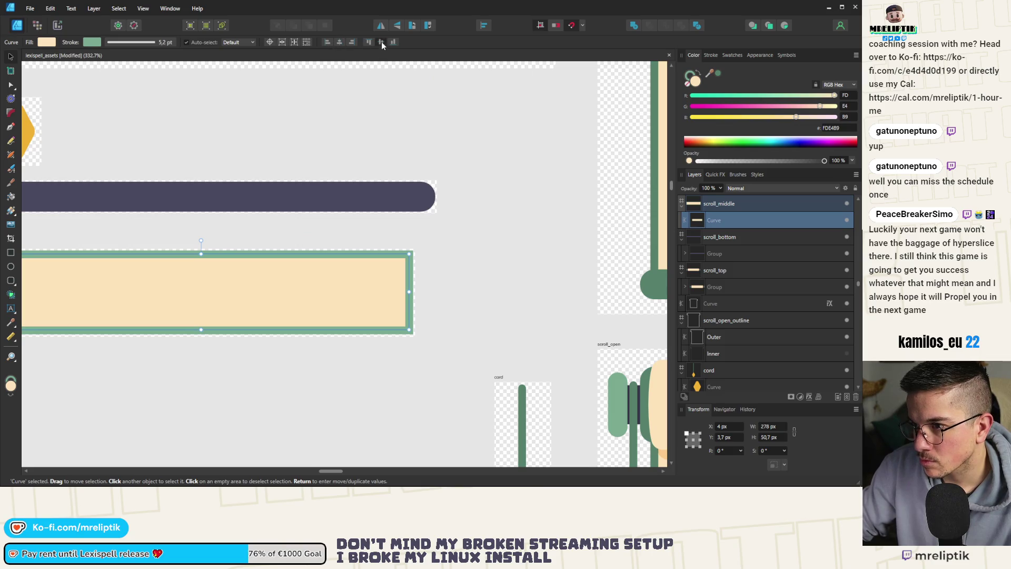
pyautogui.click(326, 228)
pyautogui.scroll(-5, 326, 229)
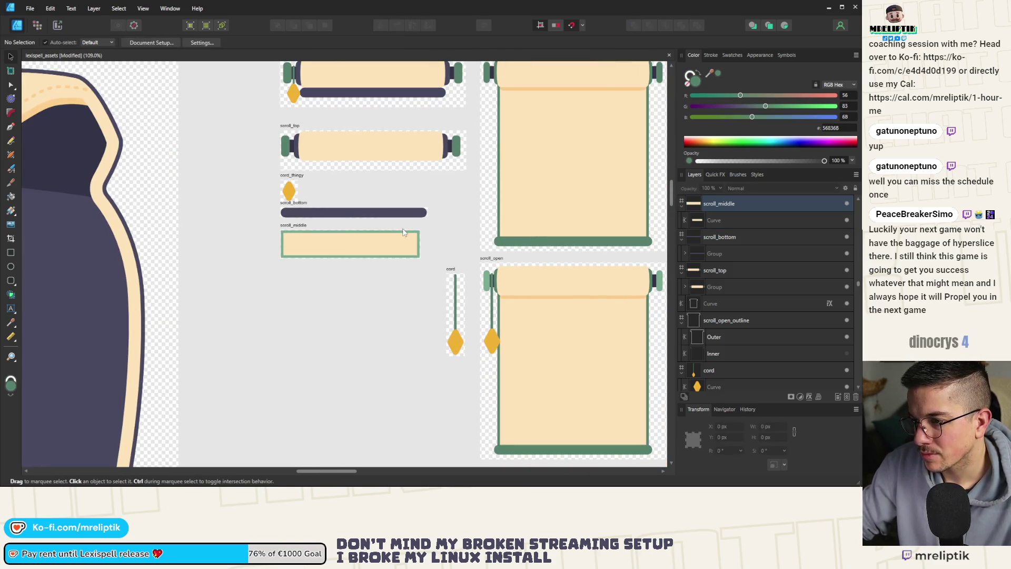
pyautogui.scroll(2, 409, 231)
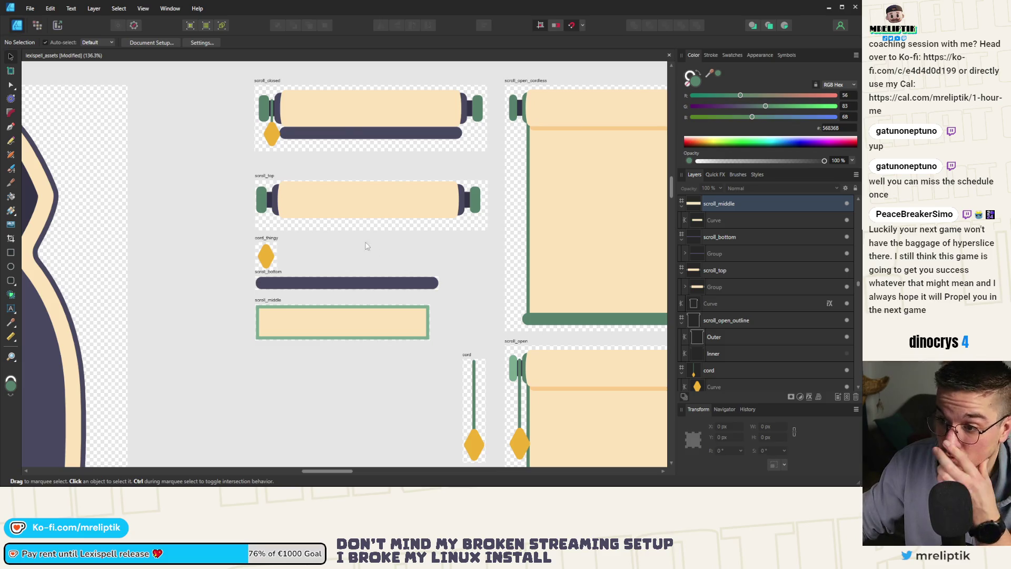
# Nudge the scroll_top group with the arrow keys to settle it at a 1 px offset.
pyautogui.click(279, 178)
pyautogui.scroll(6, 295, 185)
pyautogui.click(298, 202)
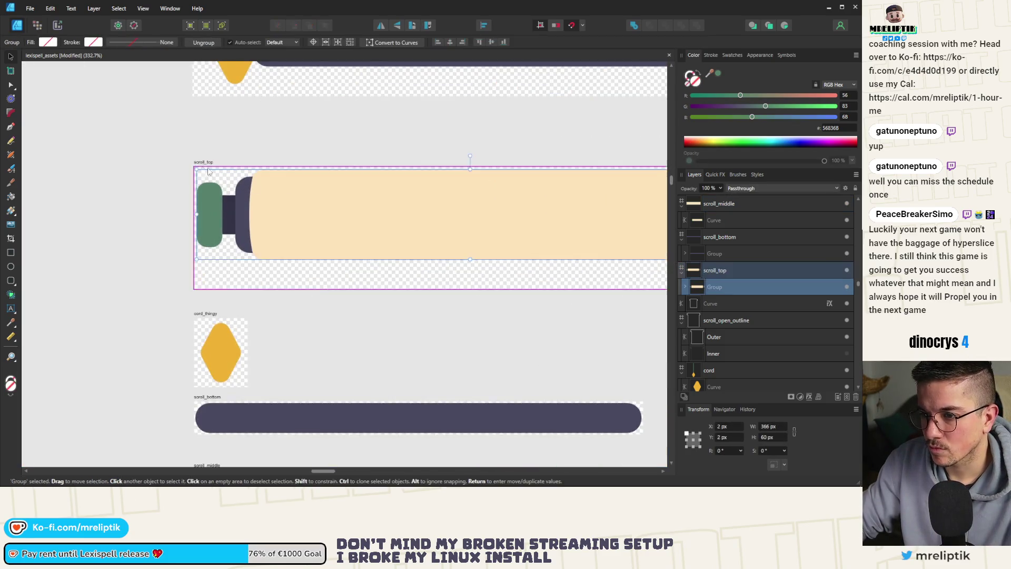
pyautogui.press('Left')
pyautogui.press('Left')
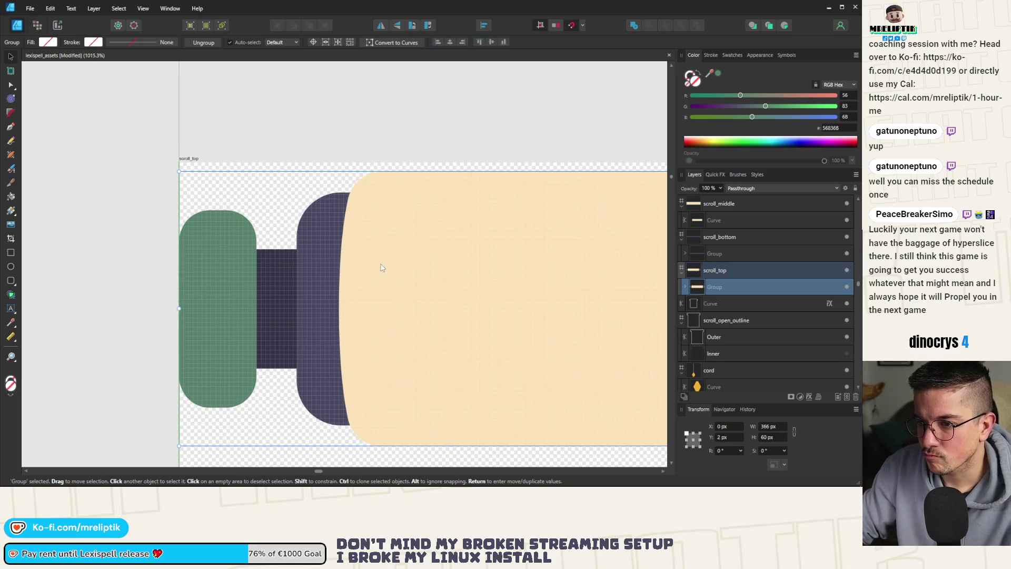
pyautogui.press('Up')
pyautogui.press('Up')
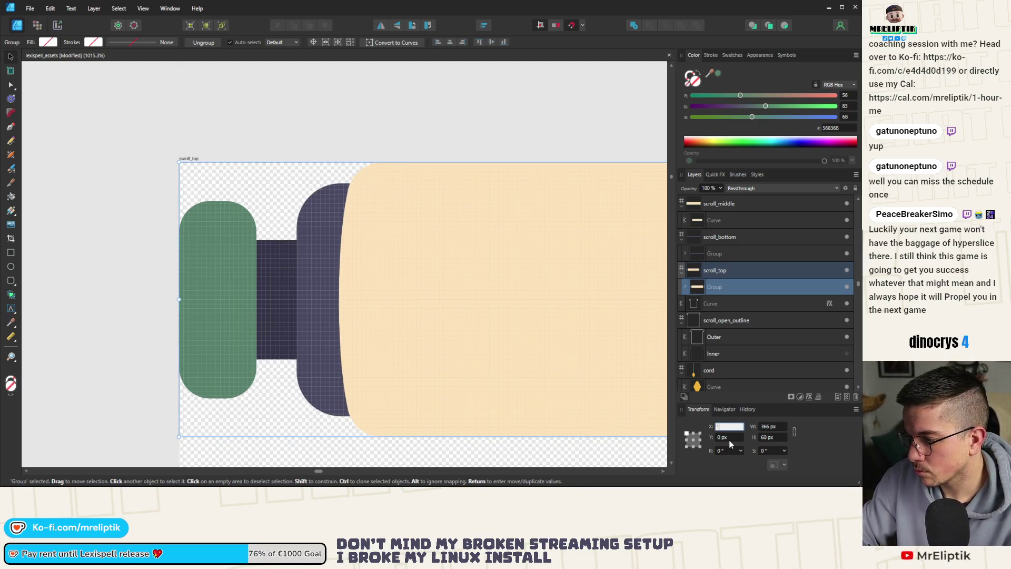
pyautogui.press('Right')
pyautogui.press('Down')
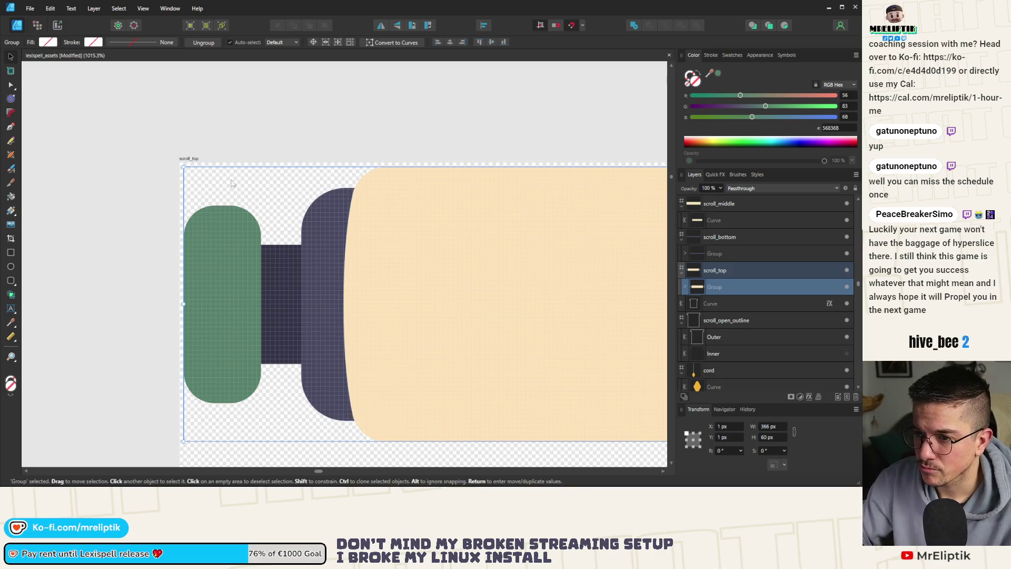
# Drag the scroll_top artboard's edges inward, shortening it and narrowing it to 368 px.
pyautogui.click(189, 158)
pyautogui.scroll(-3, 206, 252)
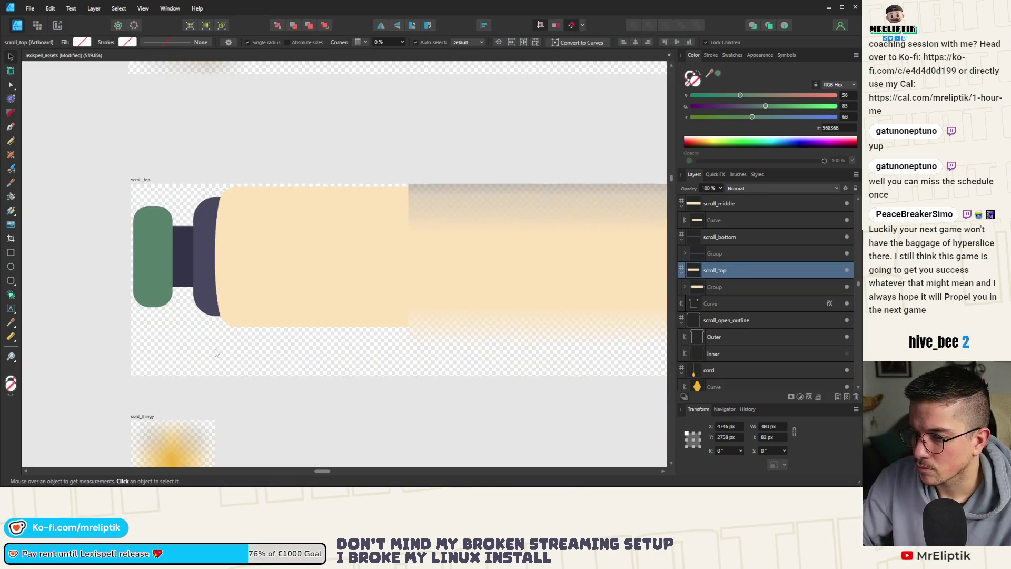
pyautogui.click(579, 377)
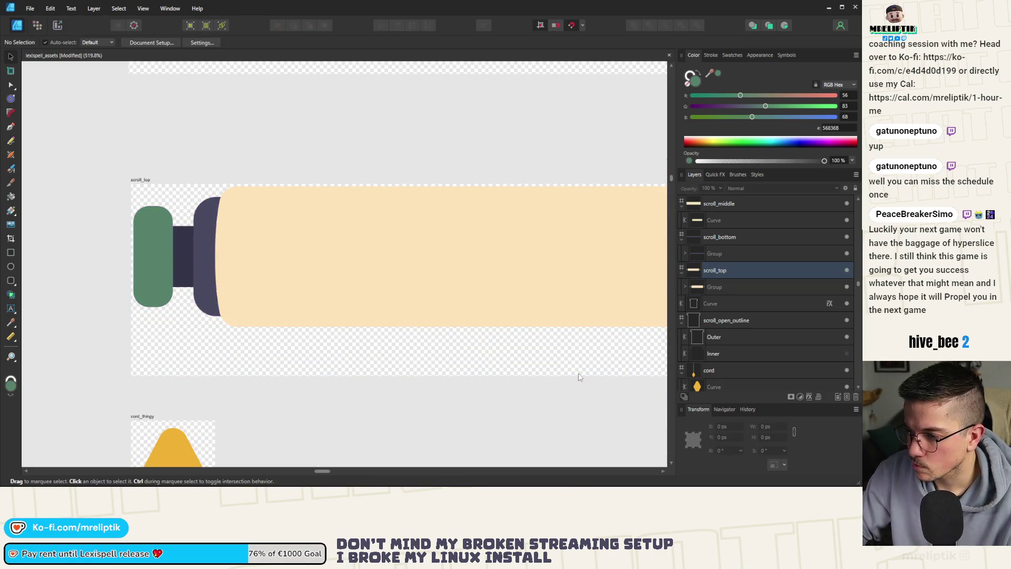
pyautogui.click(135, 179)
pyautogui.moveTo(574, 375); pyautogui.dragTo(577, 331)
pyautogui.scroll(-5, 577, 330)
pyautogui.scroll(6, 535, 279)
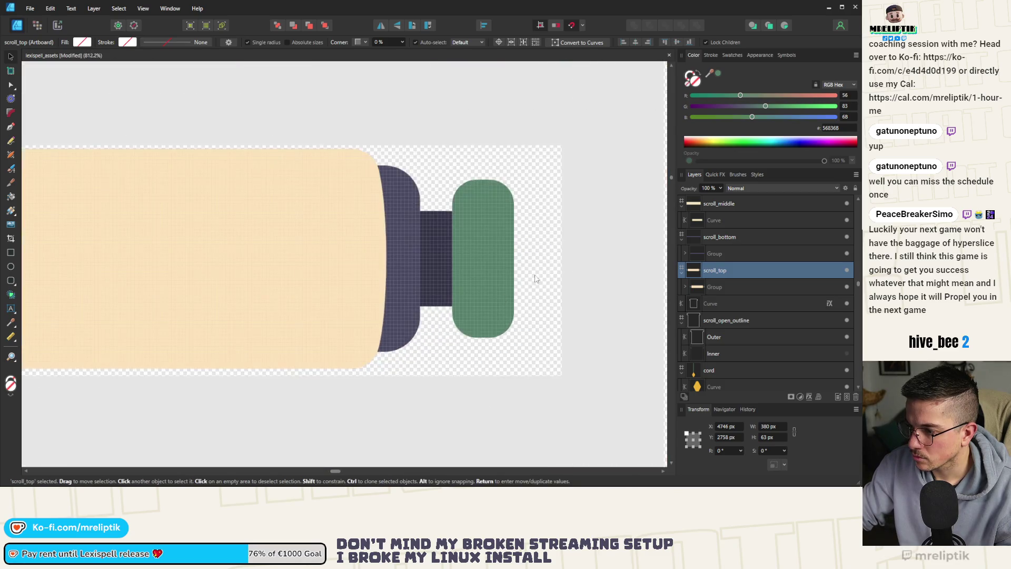
pyautogui.moveTo(562, 260)
pyautogui.mouseDown()
pyautogui.moveTo(505, 261)
pyautogui.moveTo(522, 261)
pyautogui.mouseUp()
pyautogui.scroll(-5, 523, 261)
# Compare the artboard and group sizes, then set the artboard height to 62 px.
pyautogui.click(320, 243)
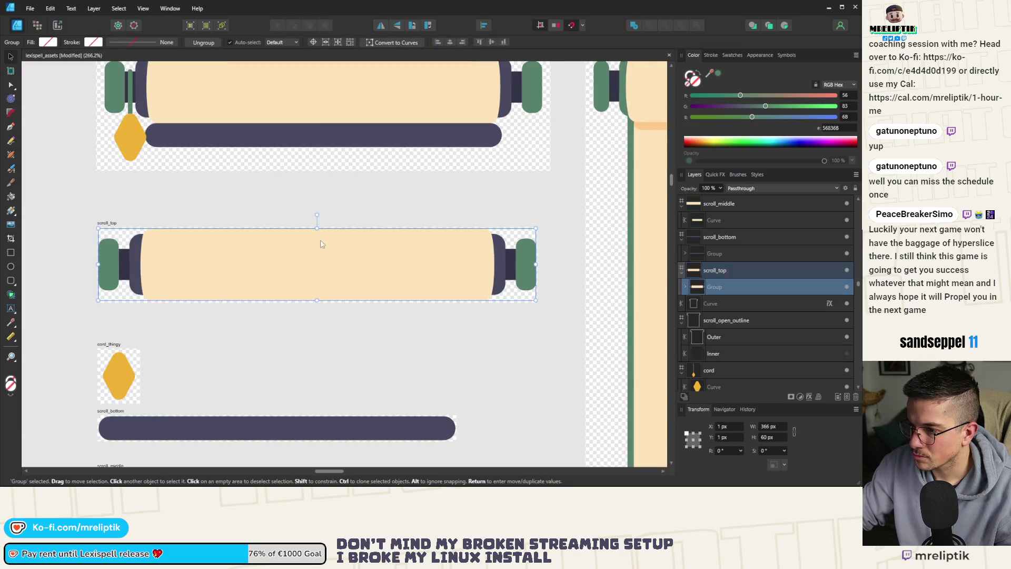
pyautogui.click(113, 225)
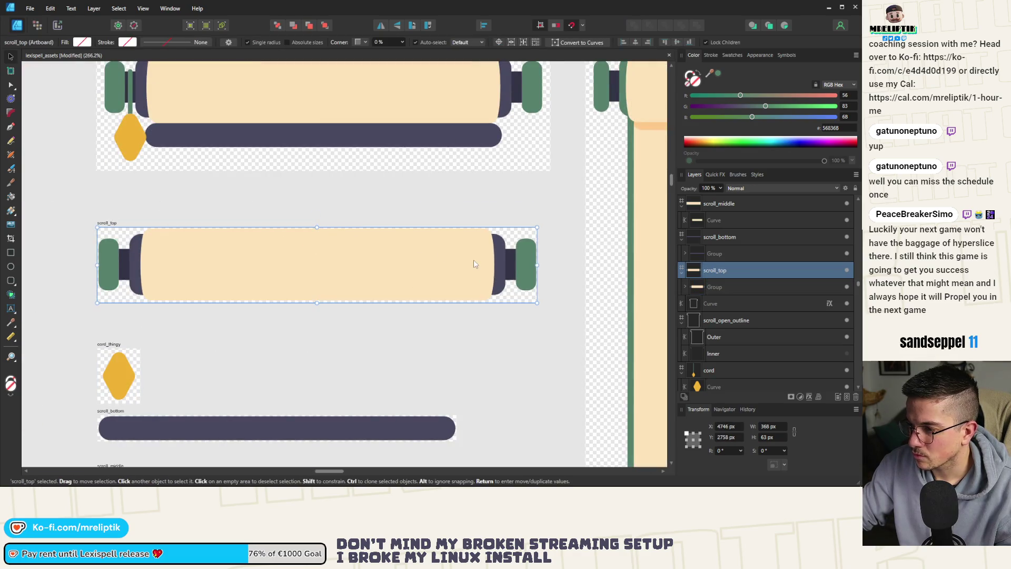
pyautogui.click(446, 265)
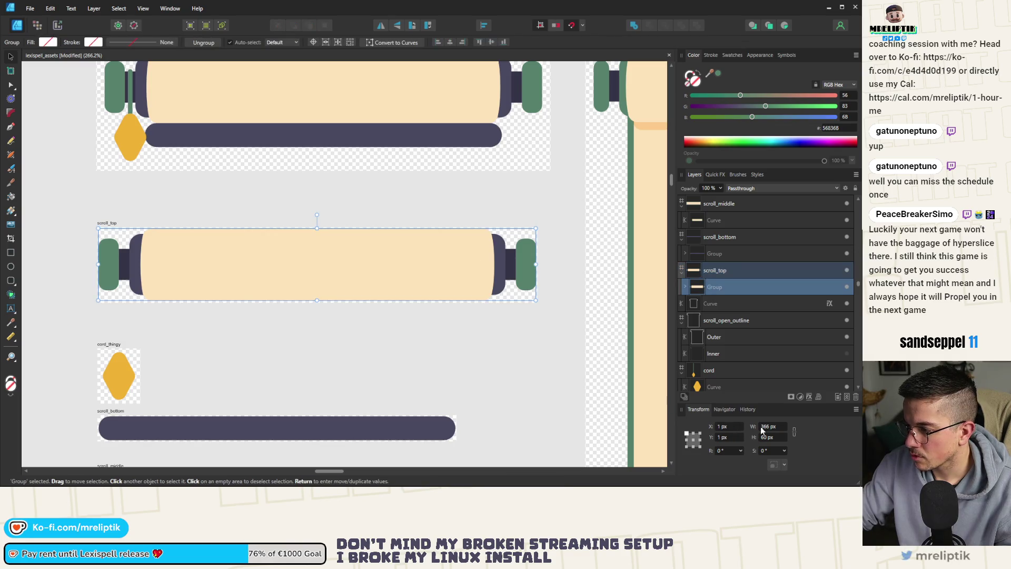
pyautogui.click(114, 221)
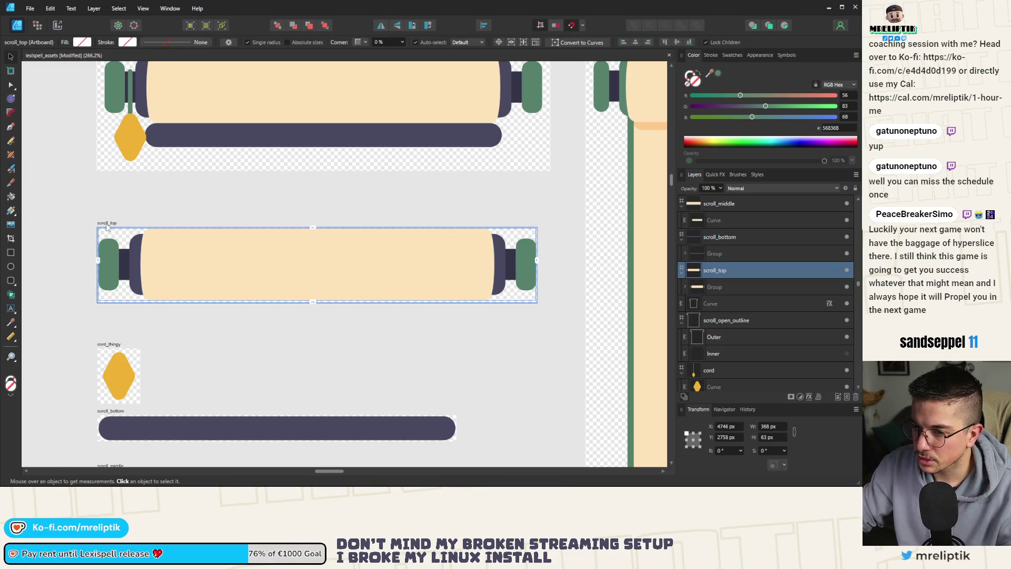
pyautogui.click(358, 259)
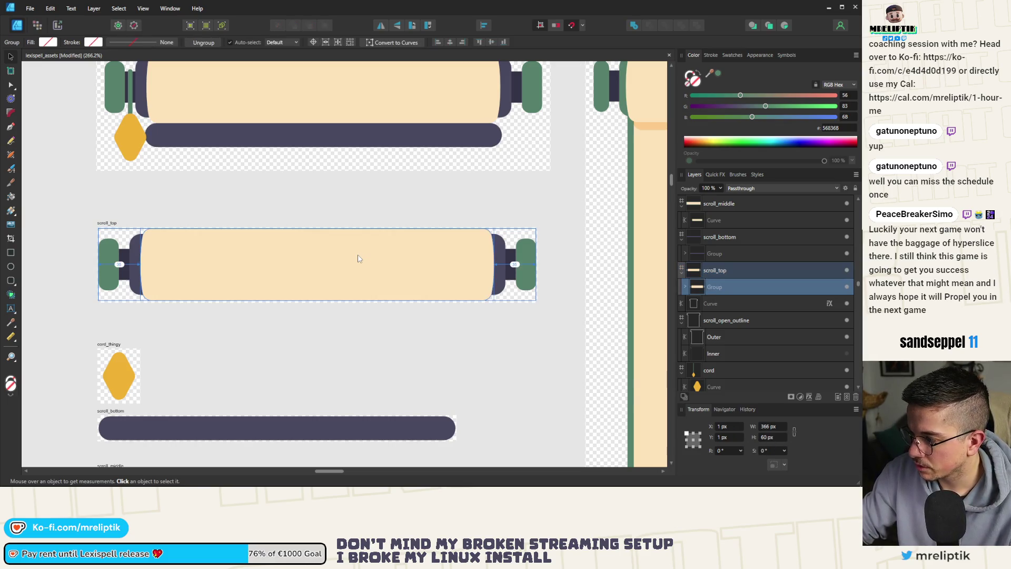
pyautogui.click(107, 221)
pyautogui.click(773, 437)
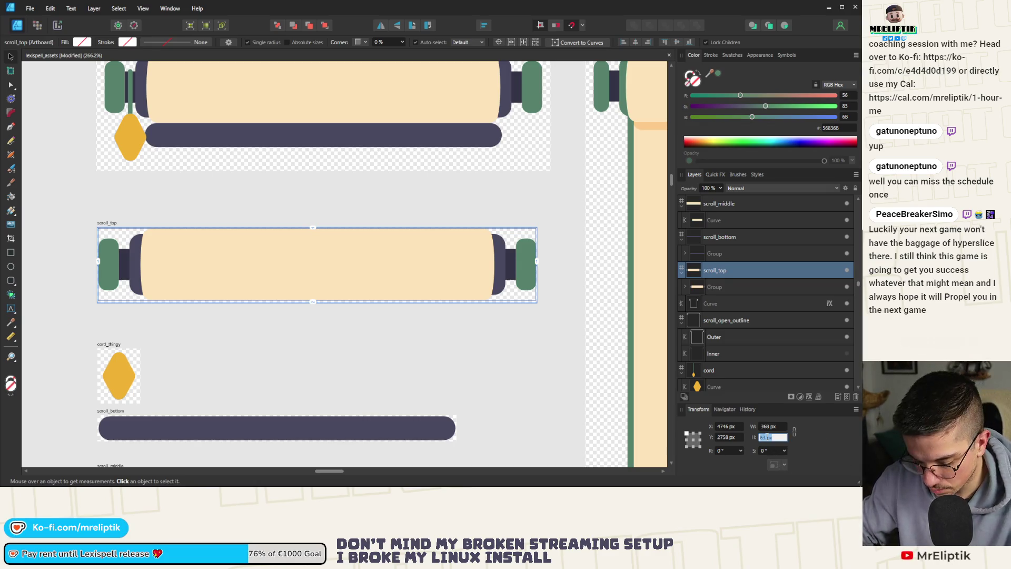
pyautogui.press('Return')
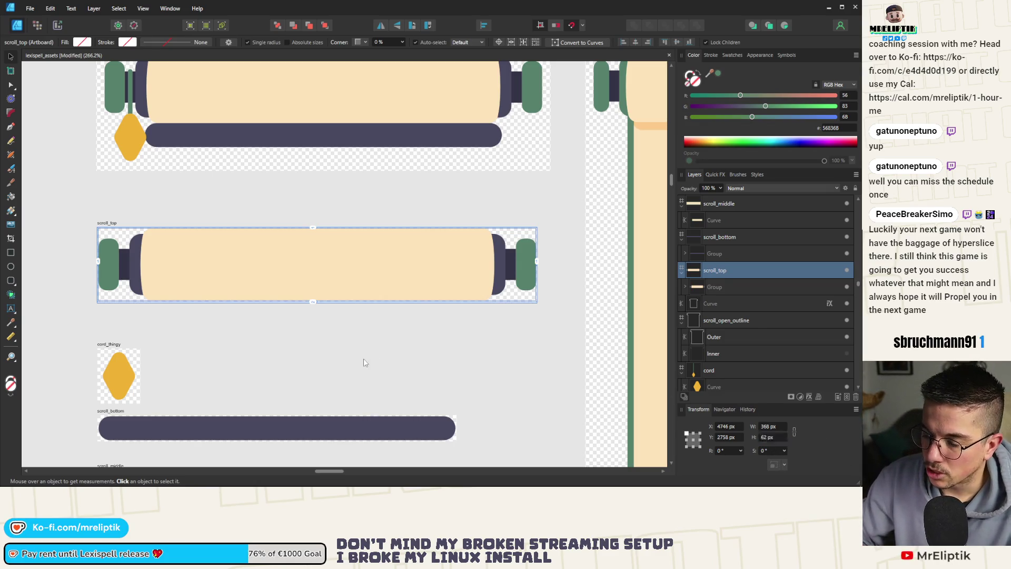
pyautogui.click(366, 361)
pyautogui.click(254, 265)
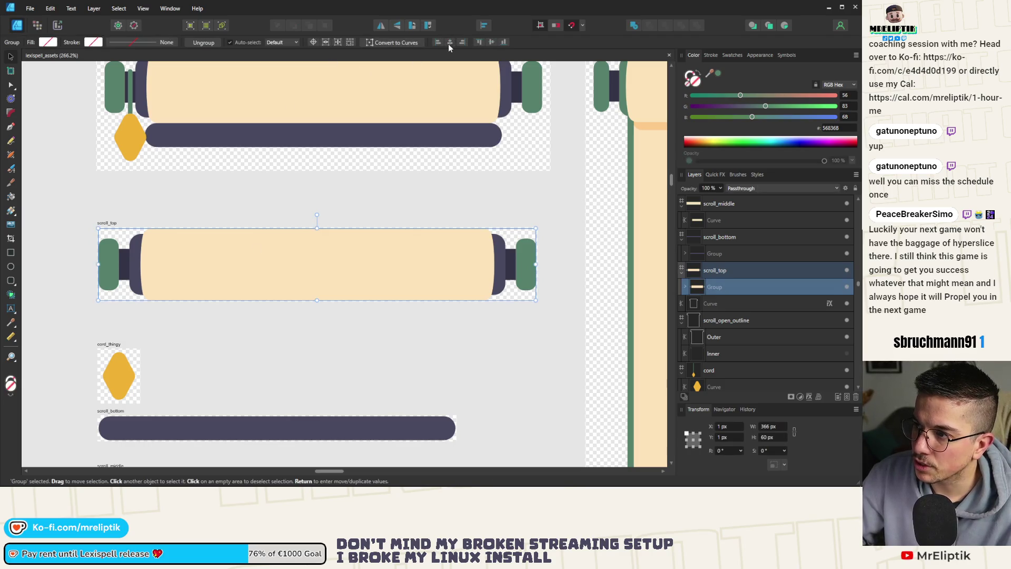
pyautogui.click(279, 181)
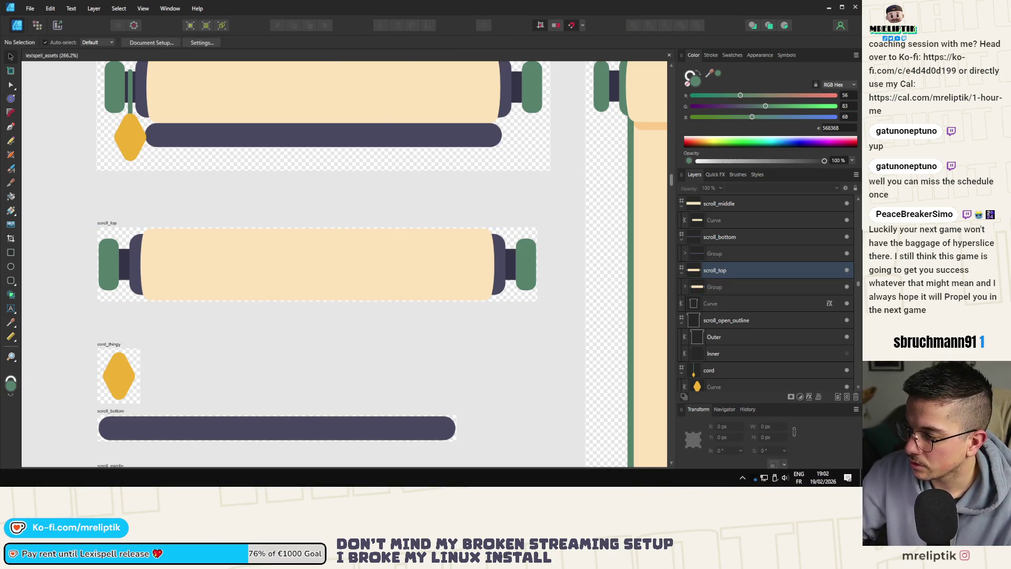
# Export the scroll_top artboard as PNG, replacing scroll_top.png in upgrade_label/visuals.
pyautogui.click(138, 230)
pyautogui.hotkey('ctrl', 'alt', 'shift', 's')
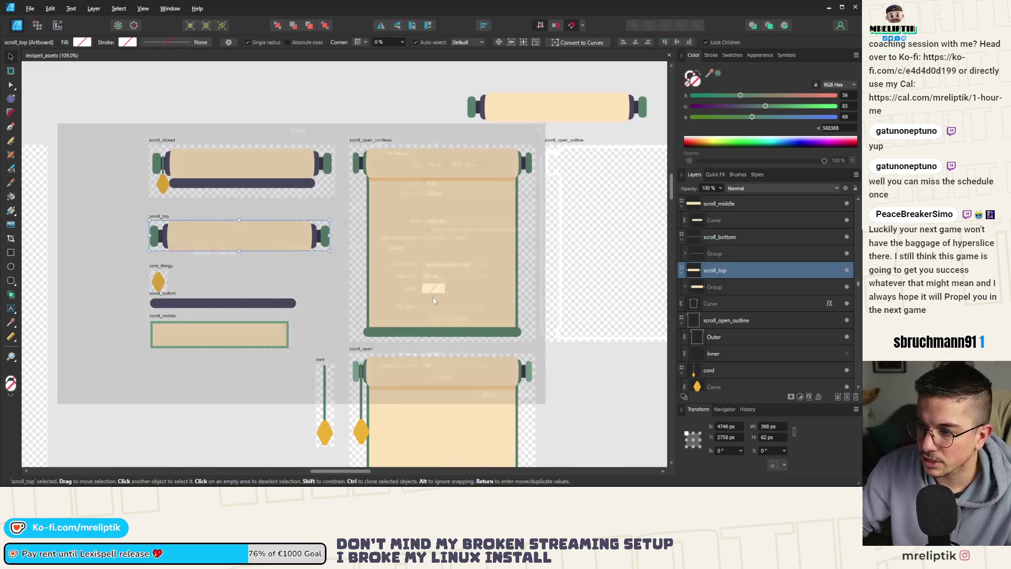
pyautogui.click(498, 399)
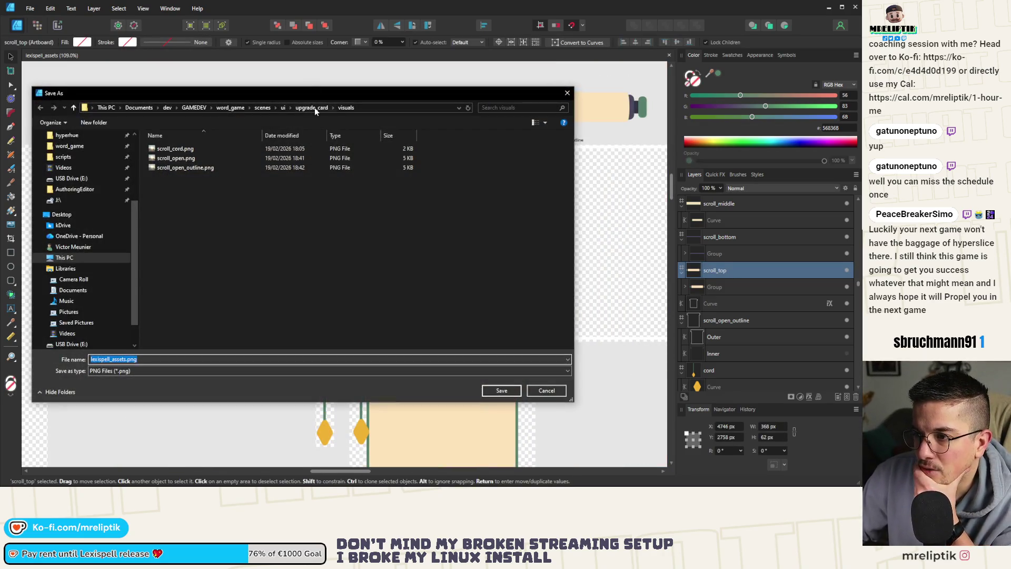
pyautogui.click(313, 108)
pyautogui.click(282, 107)
pyautogui.scroll(-5, 200, 279)
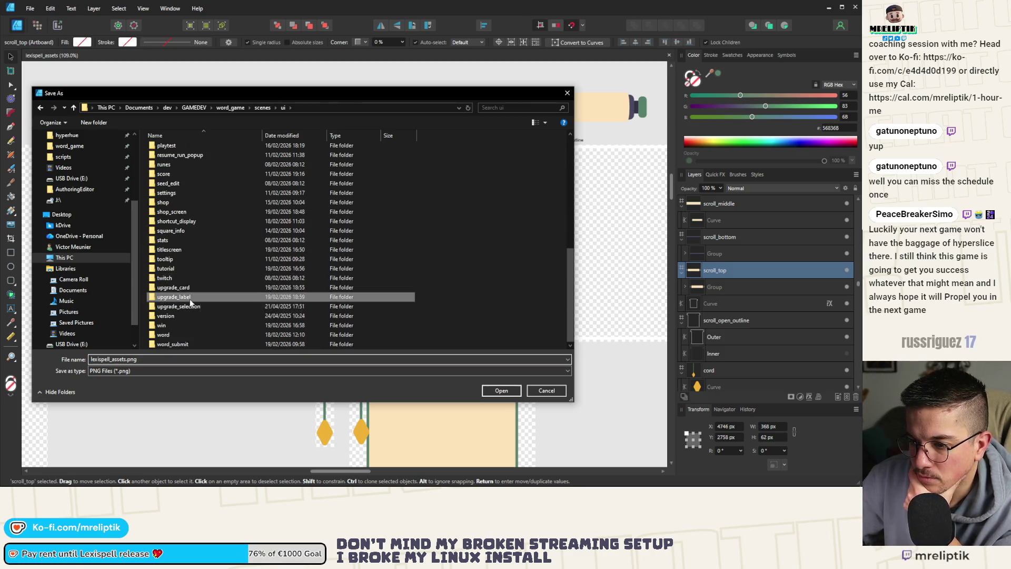
pyautogui.doubleClick(174, 325)
pyautogui.doubleClick(164, 158)
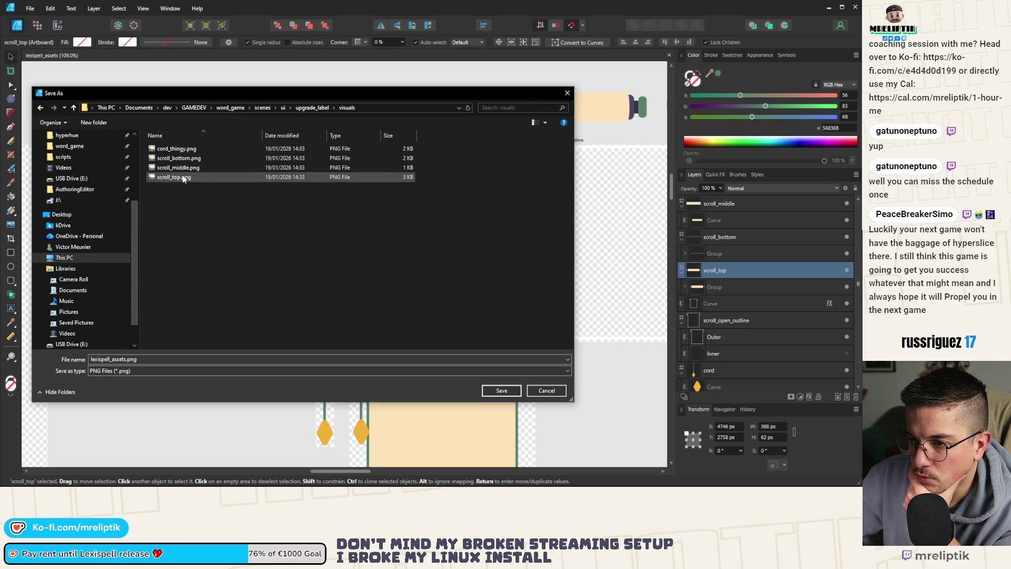
pyautogui.moveTo(227, 95)
pyautogui.mouseDown()
pyautogui.moveTo(229, 380)
pyautogui.moveTo(224, 69)
pyautogui.mouseUp()
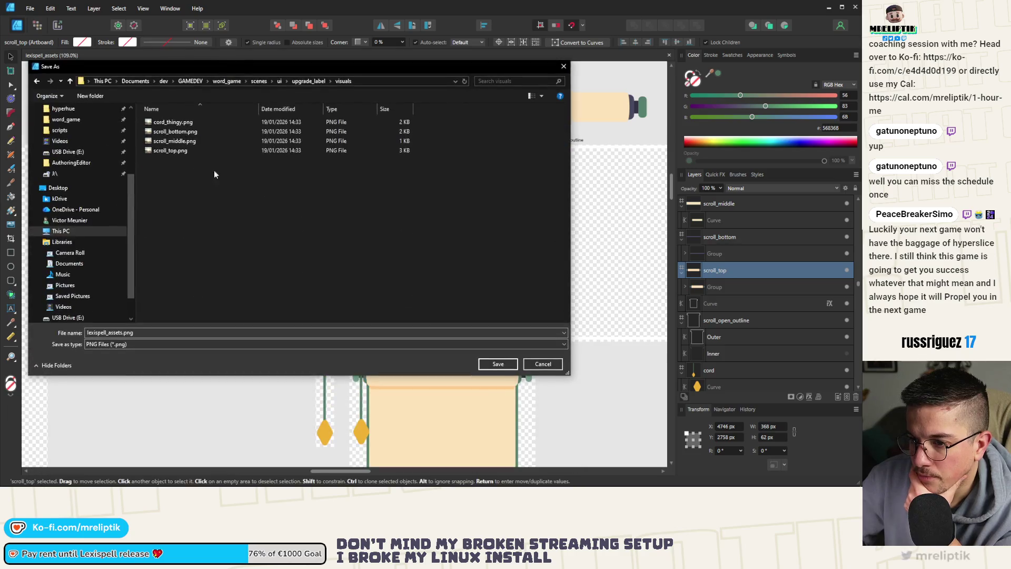
pyautogui.doubleClick(170, 150)
pyautogui.click(321, 282)
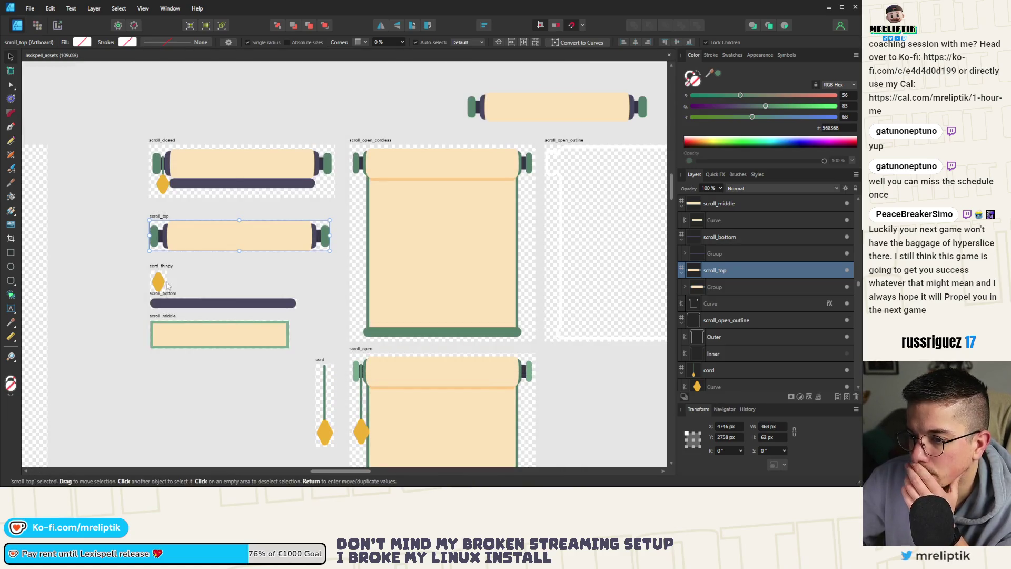
# Export the scroll_bottom artboard as PNG, overwriting the existing scroll_bottom.png.
pyautogui.click(174, 297)
pyautogui.hotkey('ctrl', 'alt', 'shift', 'w')
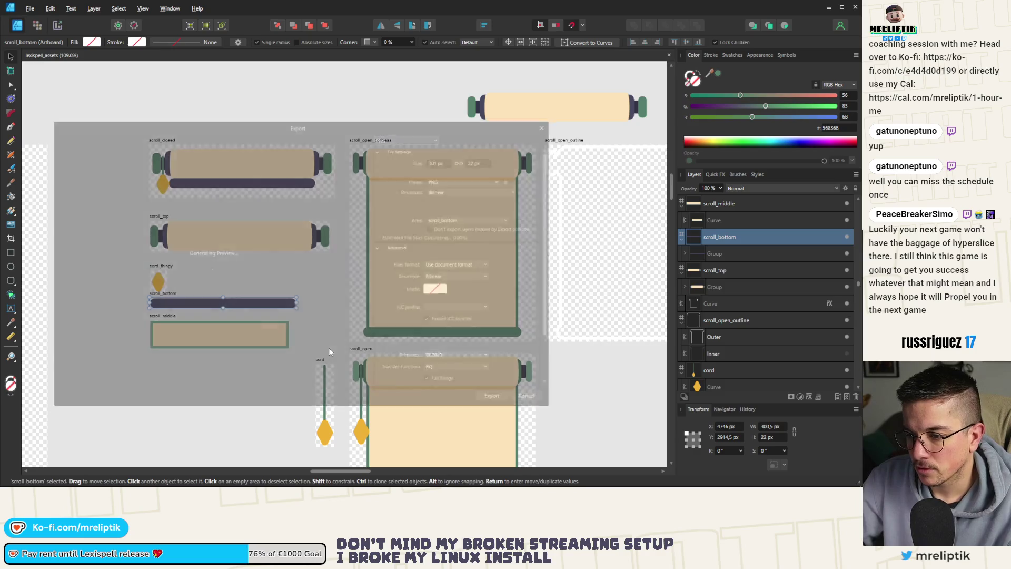
pyautogui.click(498, 399)
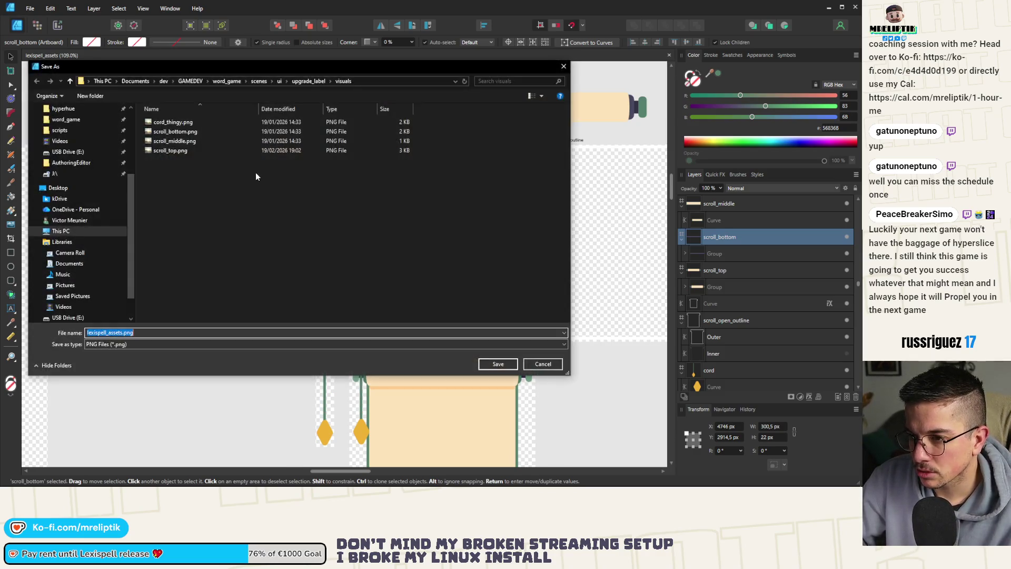
pyautogui.press('Return')
pyautogui.scroll(3, 232, 318)
pyautogui.scroll(3, 336, 295)
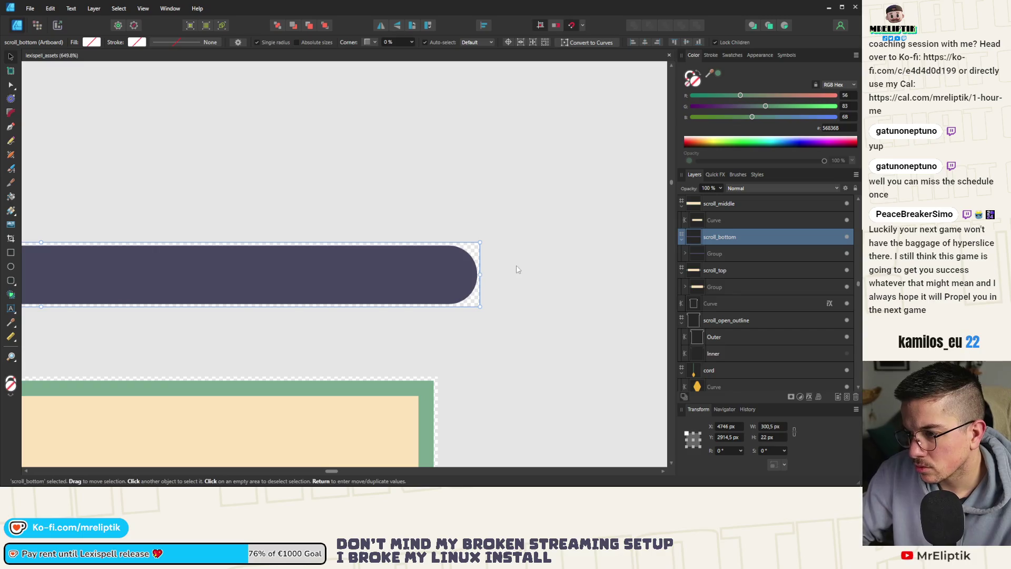
pyautogui.scroll(-5, 374, 260)
pyautogui.hotkey('ctrl', 'alt', 'shift', 'w')
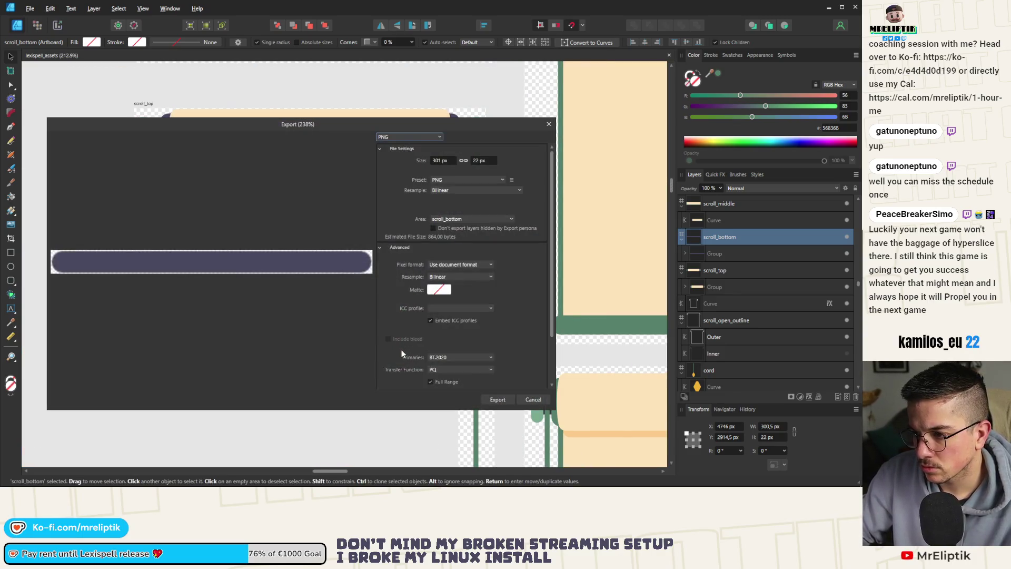
pyautogui.click(495, 400)
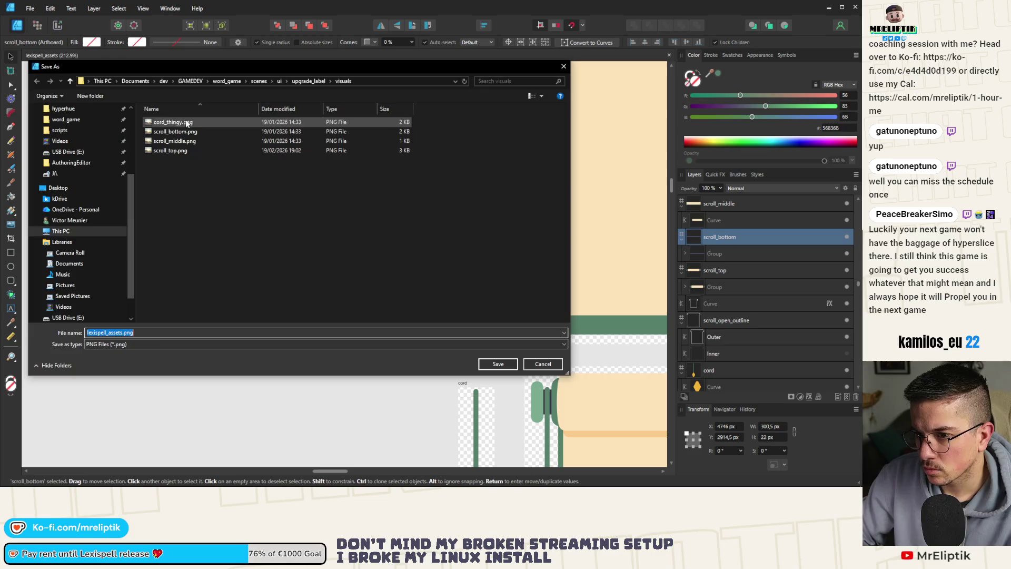
pyautogui.doubleClick(188, 132)
pyautogui.click(321, 280)
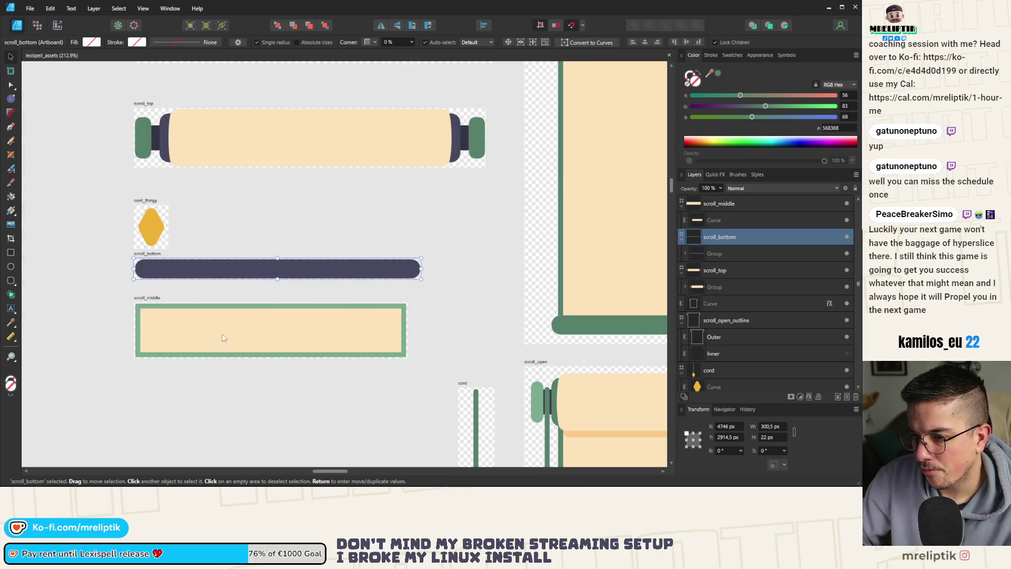
# Export the scroll_middle artboard as PNG, overwriting the existing scroll_middle.png.
pyautogui.click(156, 303)
pyautogui.hotkey('ctrl', 'alt', 'shift', 'w')
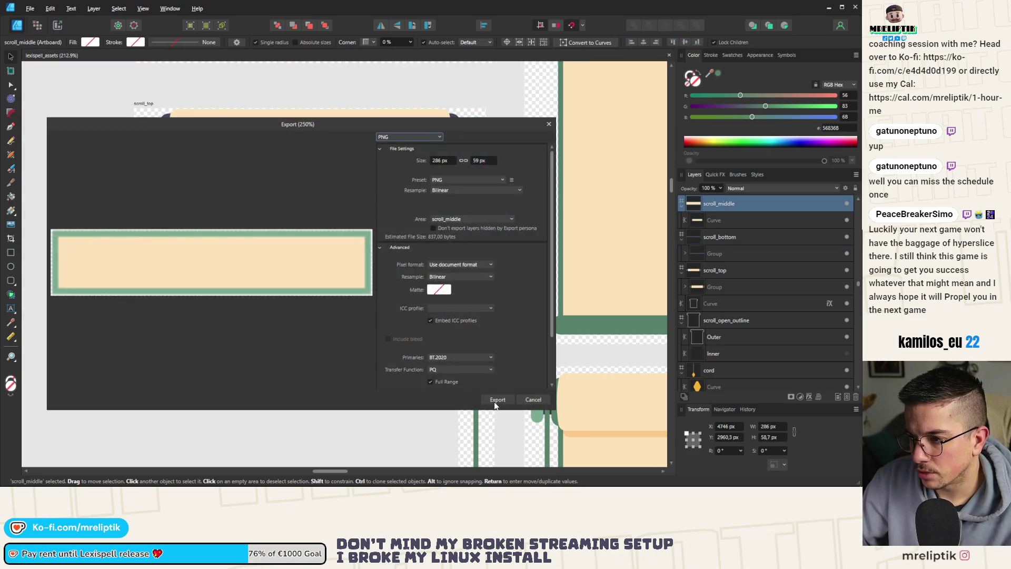
pyautogui.click(495, 400)
pyautogui.doubleClick(183, 141)
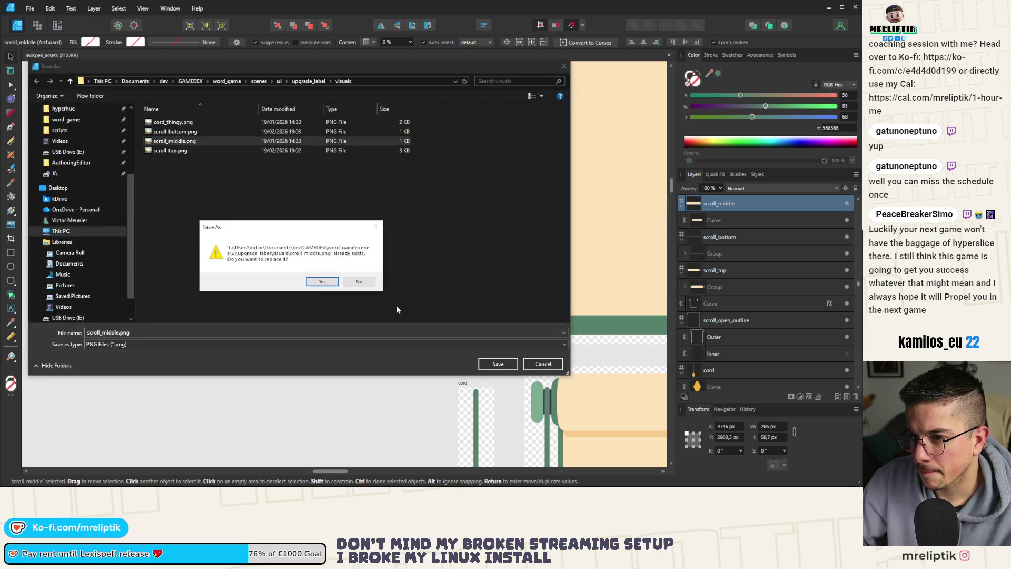
pyautogui.click(321, 281)
pyautogui.click(219, 239)
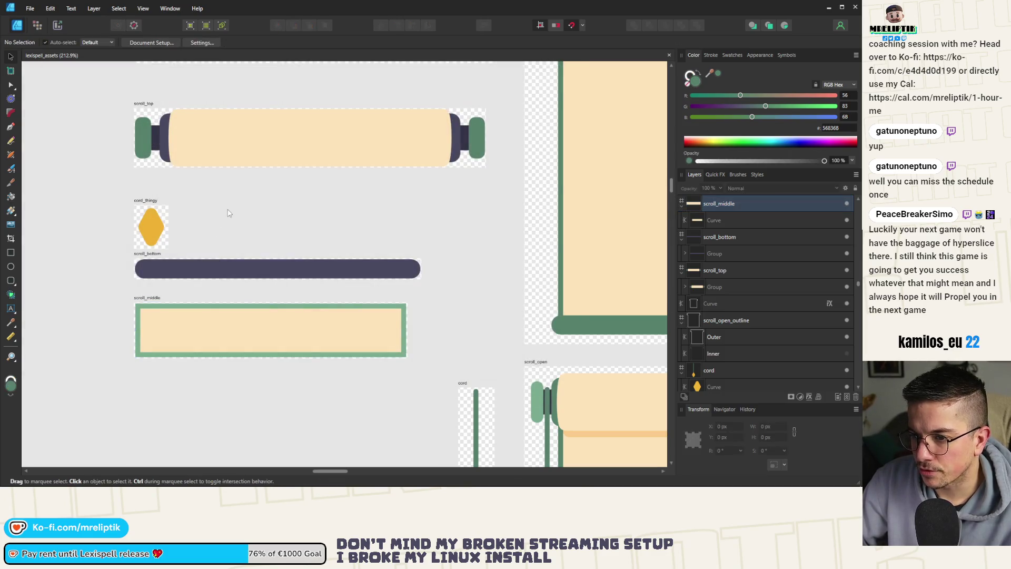
# Back in Godot, briefly hide and reshow the Panel node under UpgradeLabel.
pyautogui.hotkey('alt', 'Tab')
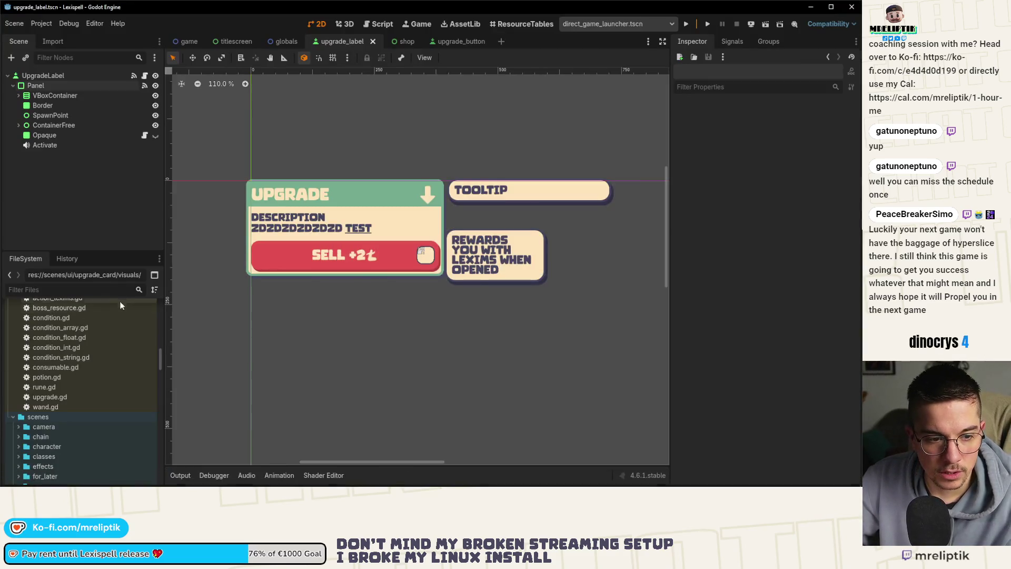
pyautogui.scroll(3, 304, 208)
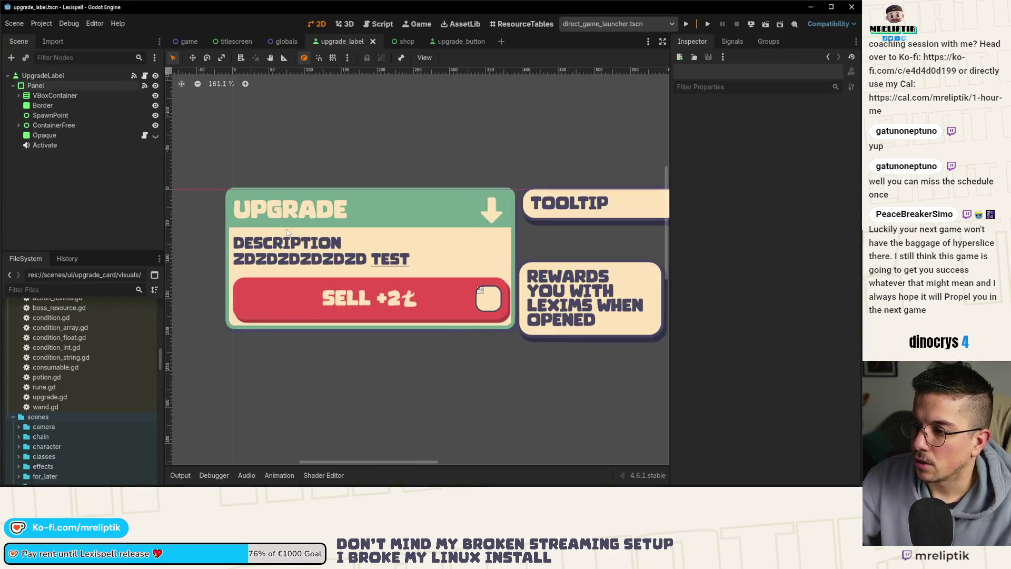
pyautogui.click(66, 72)
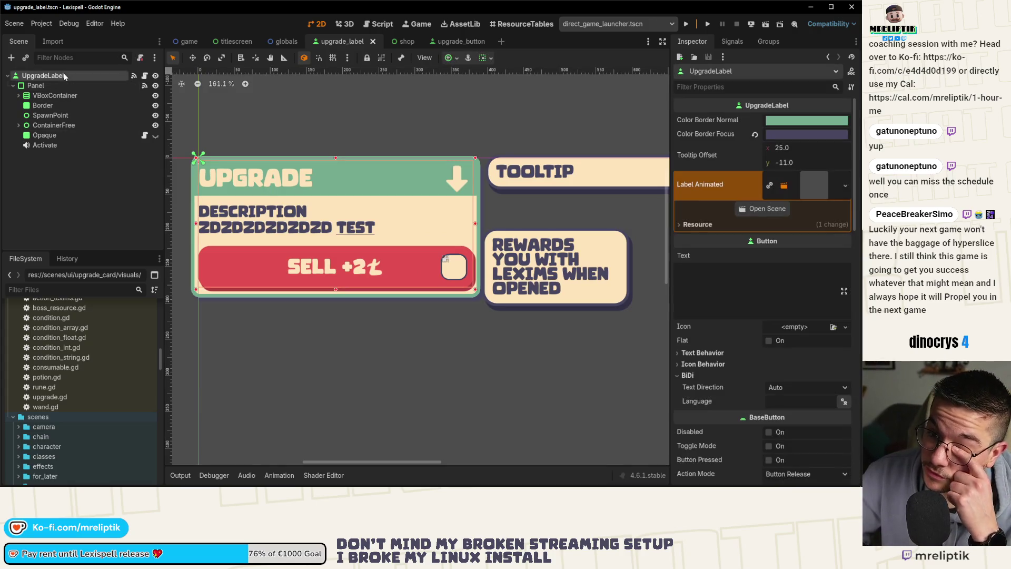
pyautogui.click(59, 88)
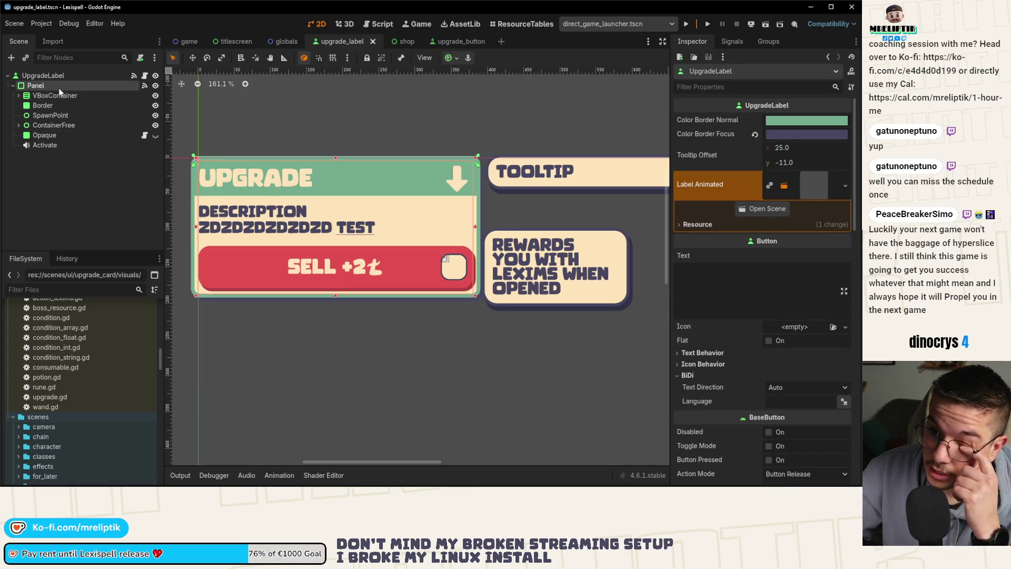
pyautogui.click(154, 86)
pyautogui.click(155, 86)
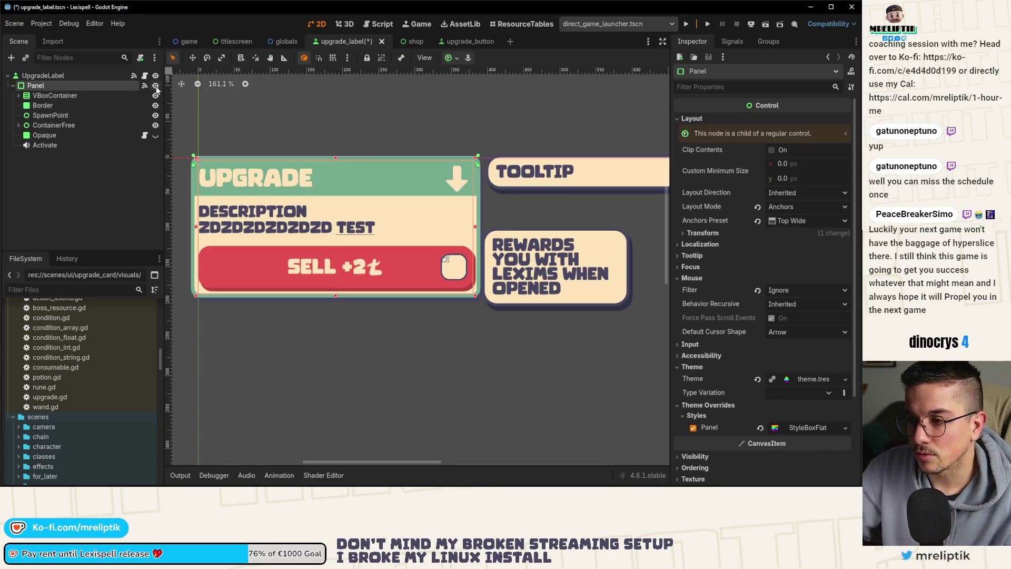
pyautogui.click(84, 75)
# Add a NinePatchRect child under UpgradeLabel, anchor it Full Rect, and save the scene.
pyautogui.rightClick(85, 74)
pyautogui.click(108, 99)
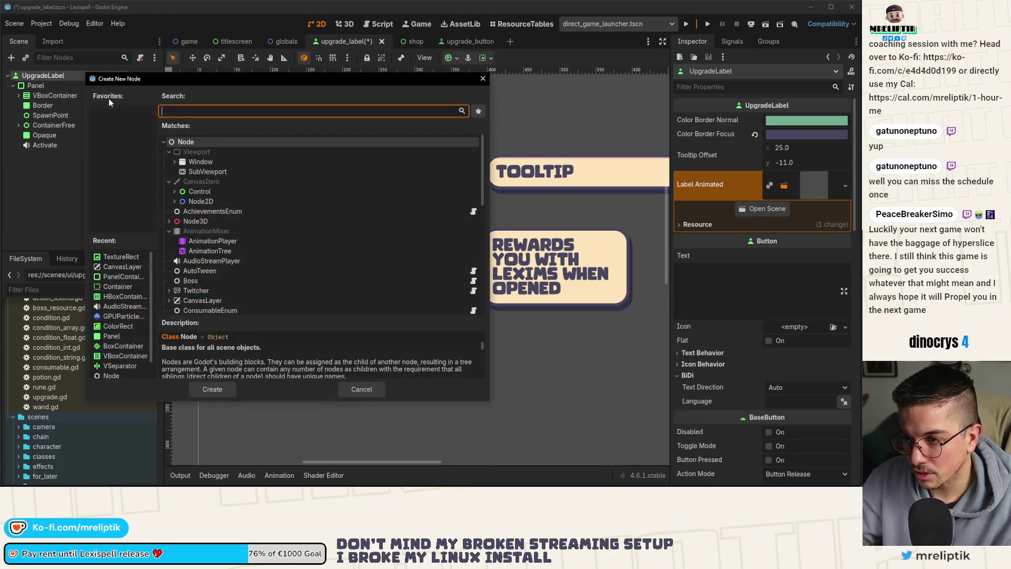
pyautogui.write('nine')
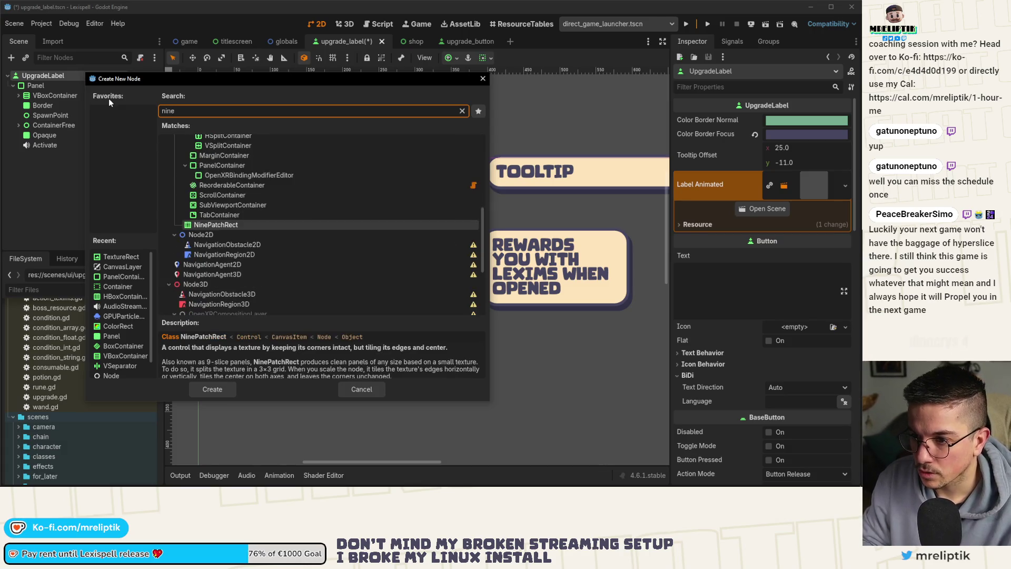
pyautogui.press('Return')
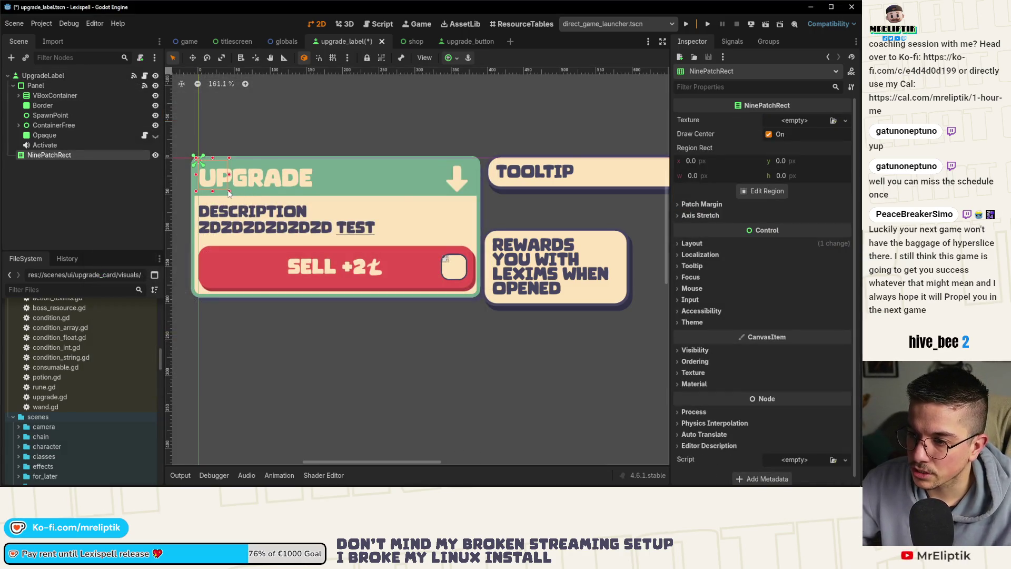
pyautogui.moveTo(229, 191); pyautogui.dragTo(479, 296)
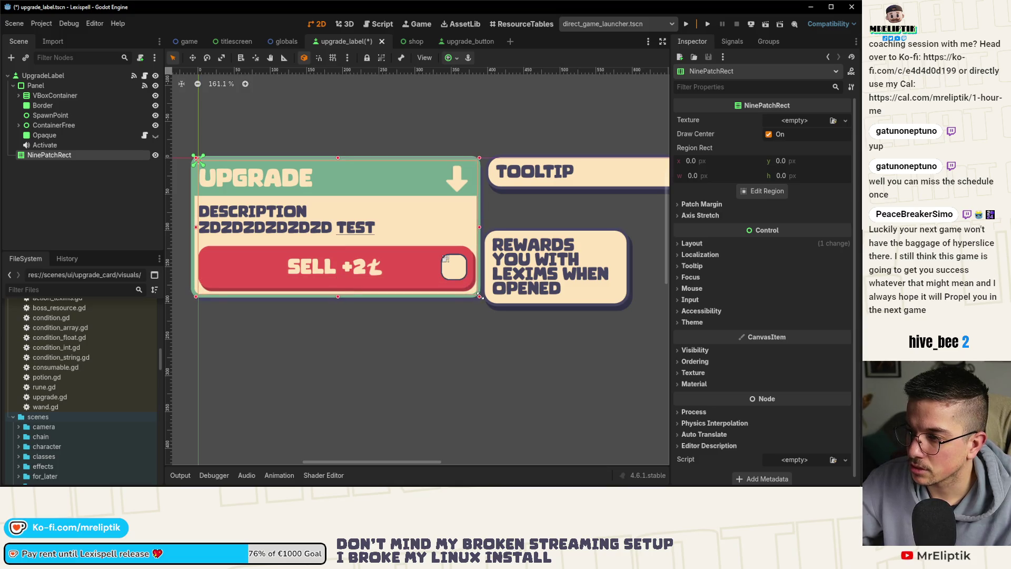
pyautogui.doubleClick(47, 75)
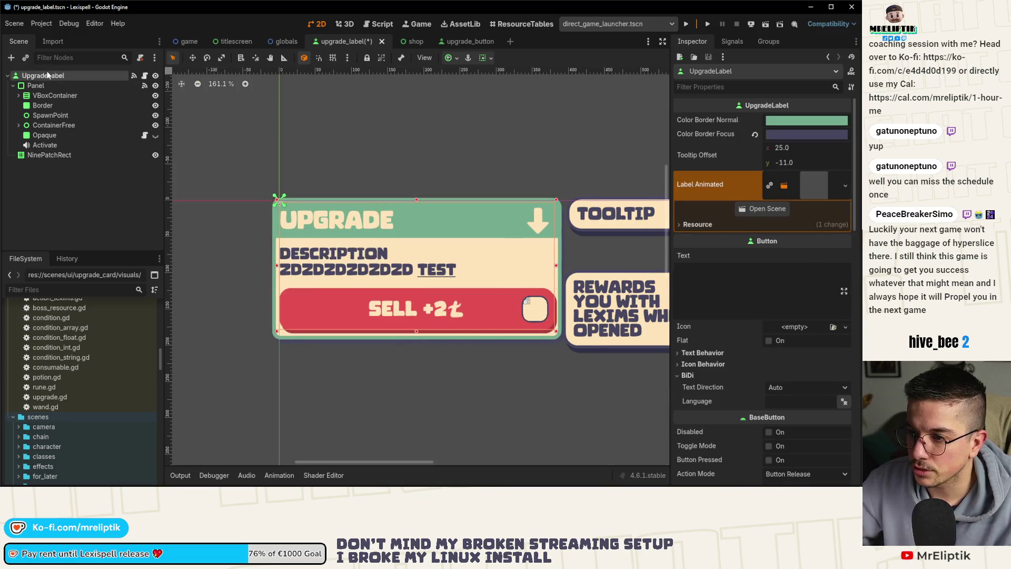
pyautogui.click(49, 154)
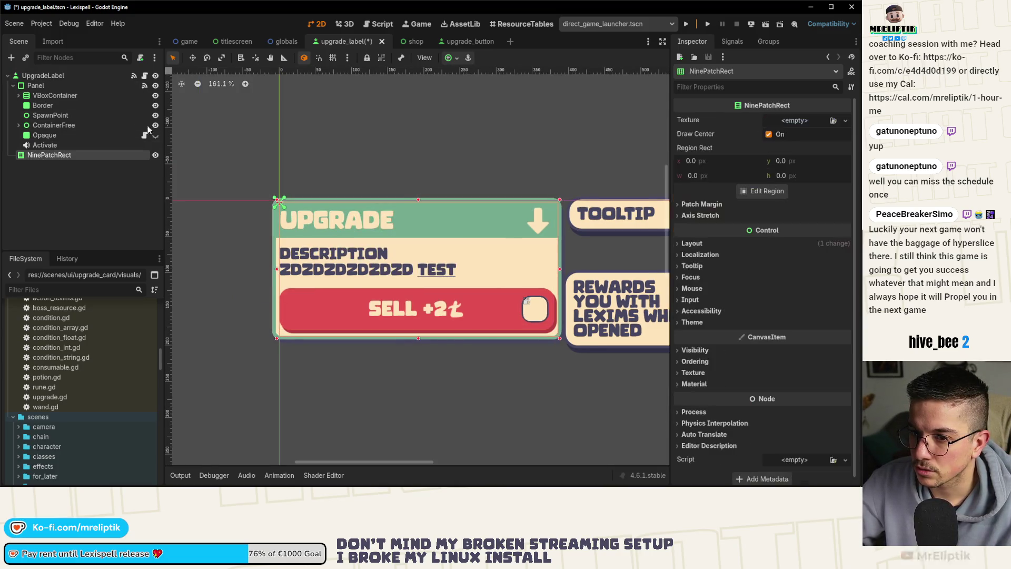
pyautogui.click(451, 58)
pyautogui.click(498, 142)
pyautogui.hotkey('ctrl', 's')
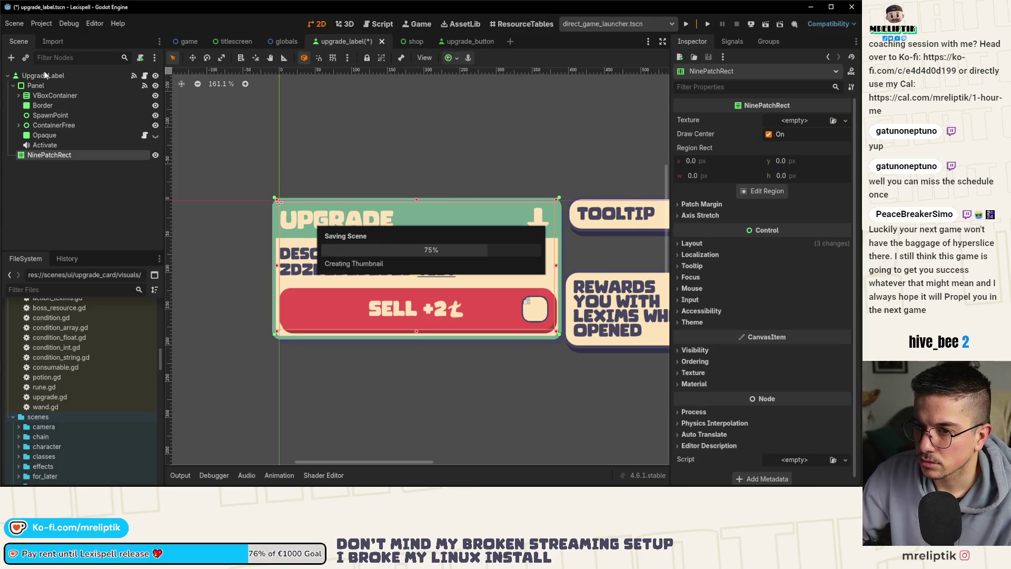
# Add a TextureRect named Top under UpgradeLabel, duplicate it as Bottom, and save.
pyautogui.rightClick(43, 77)
pyautogui.click(92, 98)
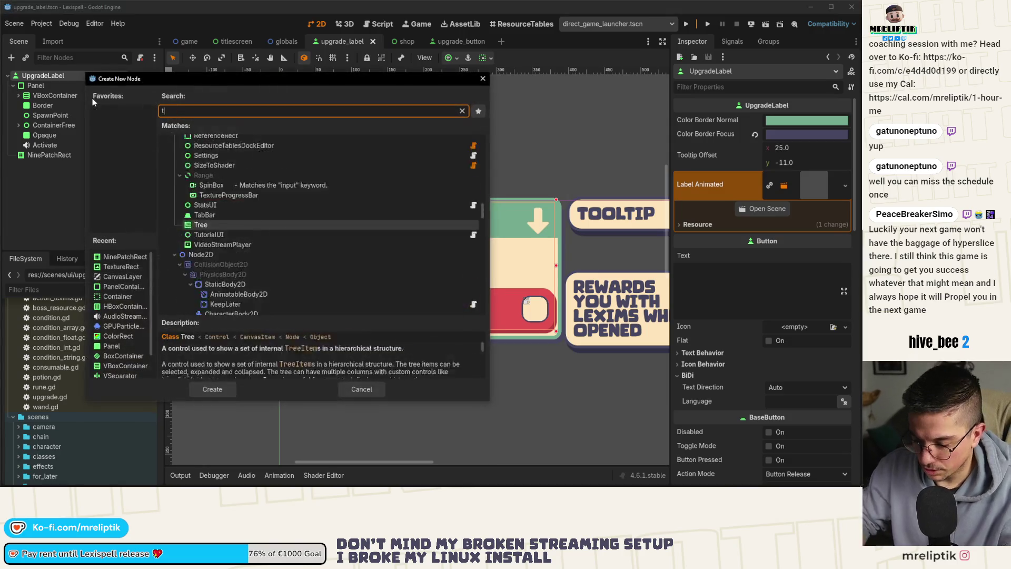
pyautogui.write('texture')
pyautogui.press('Return')
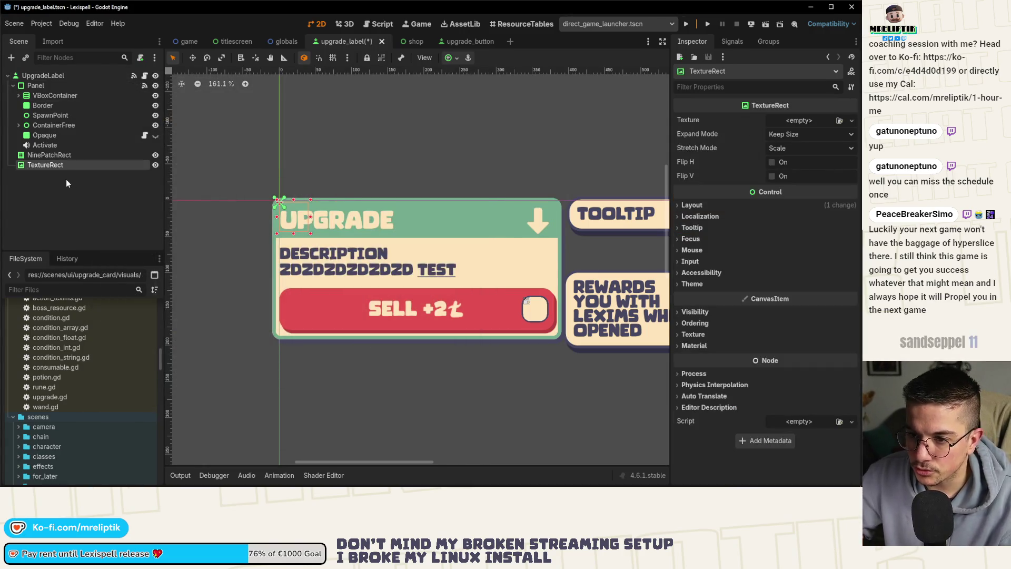
pyautogui.doubleClick(63, 164)
pyautogui.write('p')
pyautogui.press('Return')
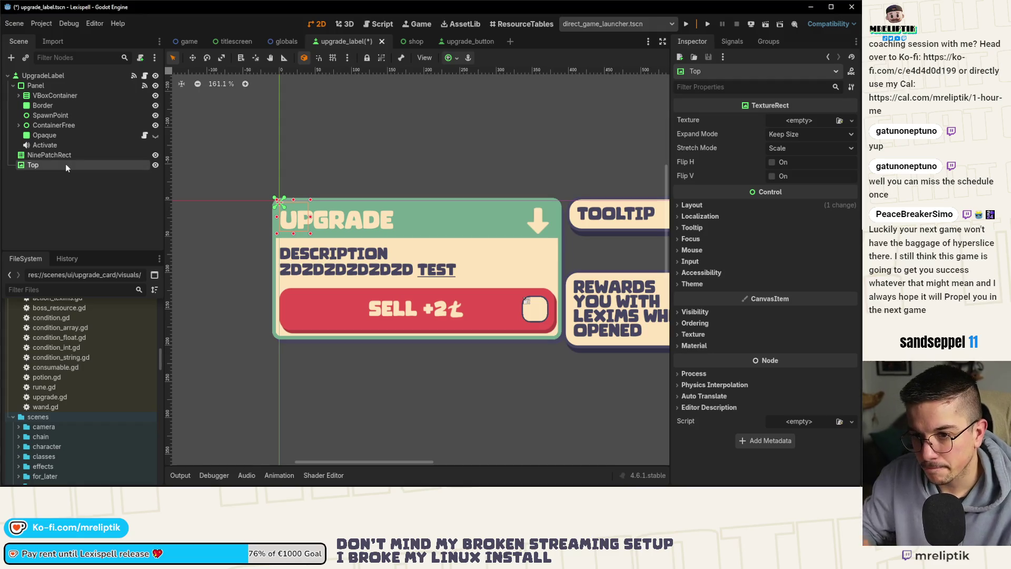
pyautogui.hotkey('ctrl', 'd')
pyautogui.doubleClick(60, 177)
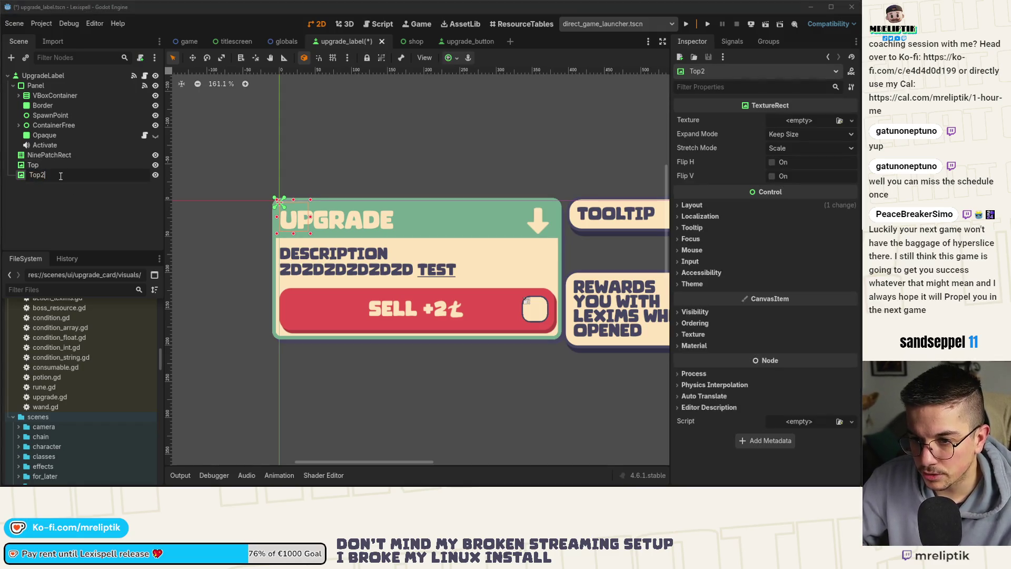
pyautogui.write('Bottom')
pyautogui.press('Return')
pyautogui.hotkey('ctrl', 's')
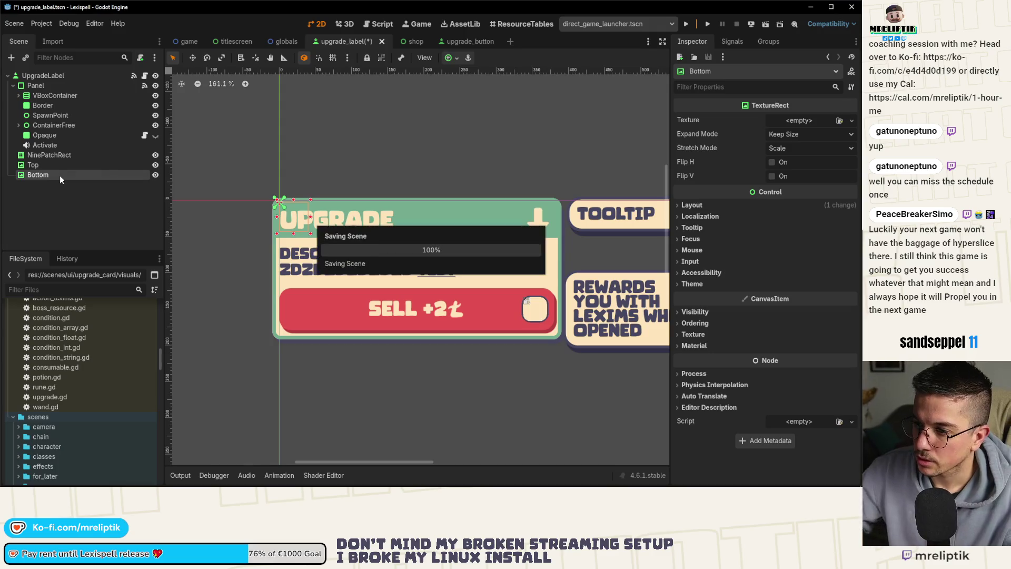
# Set Bottom to Ignore Size and Keep Aspect Centered, anchor it Bottom Wide, and heighten it.
pyautogui.click(797, 135)
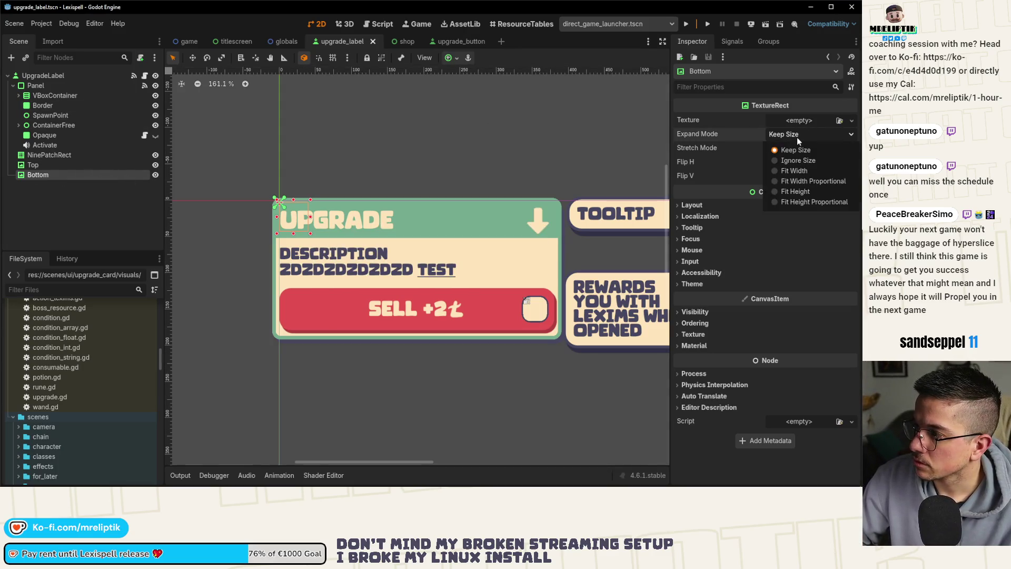
pyautogui.click(798, 160)
pyautogui.click(791, 148)
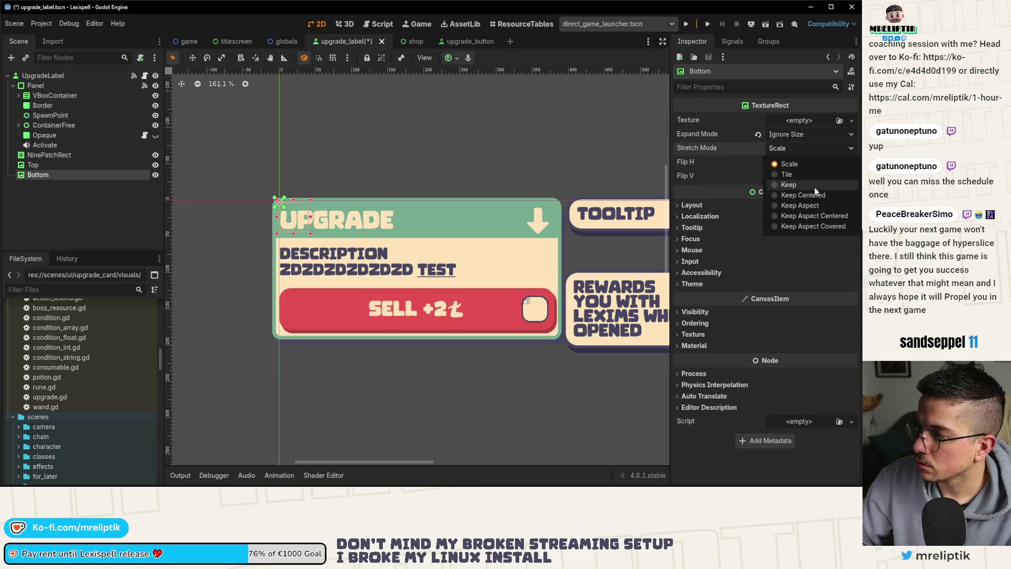
pyautogui.click(804, 216)
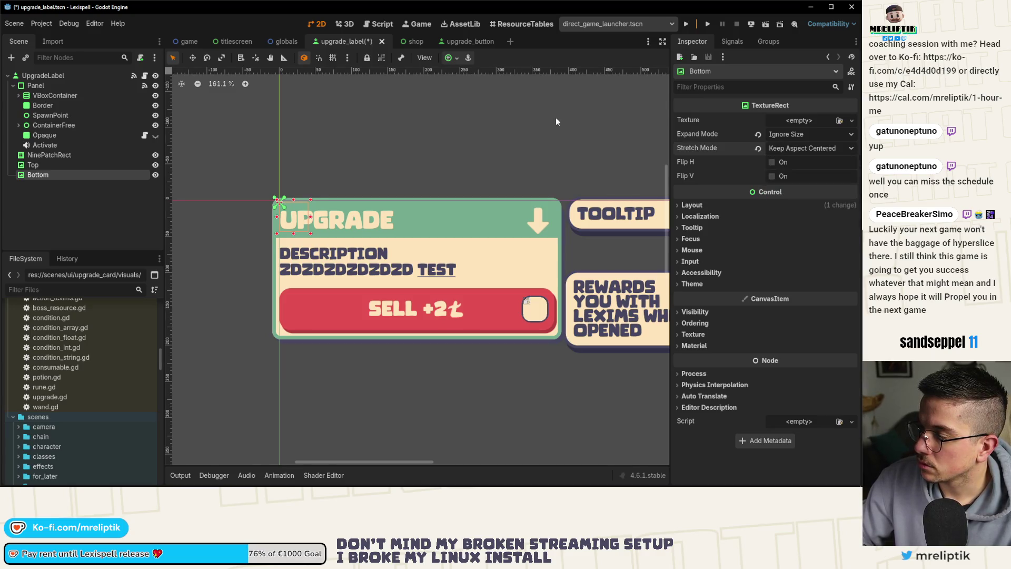
pyautogui.click(451, 58)
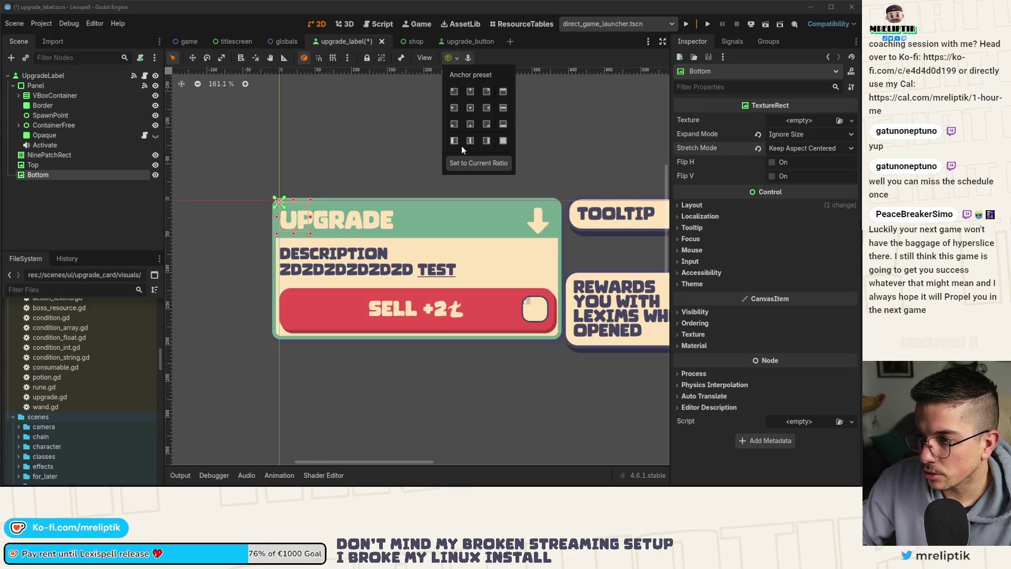
pyautogui.click(502, 125)
pyautogui.click(415, 325)
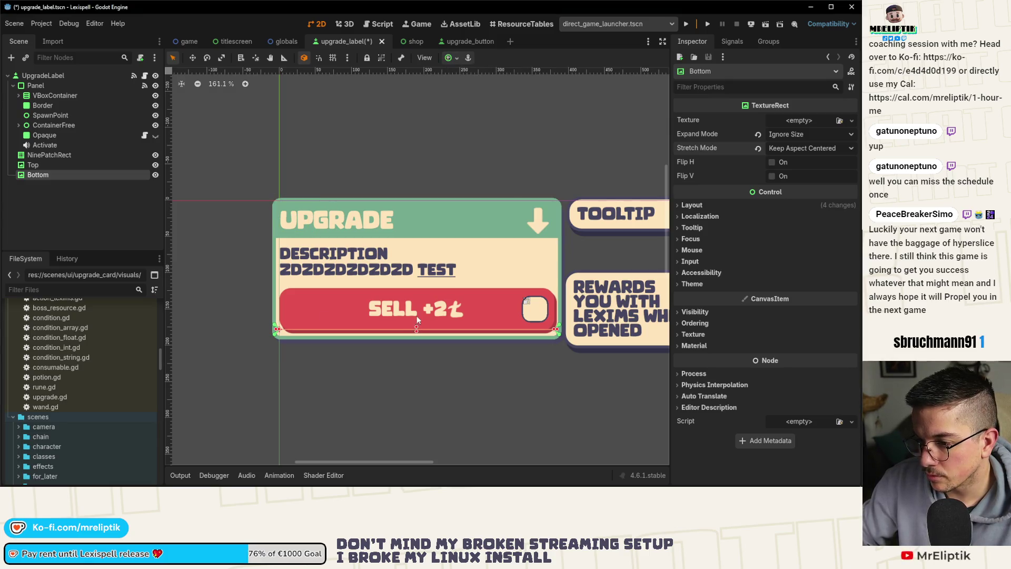
pyautogui.moveTo(418, 328); pyautogui.dragTo(392, 319)
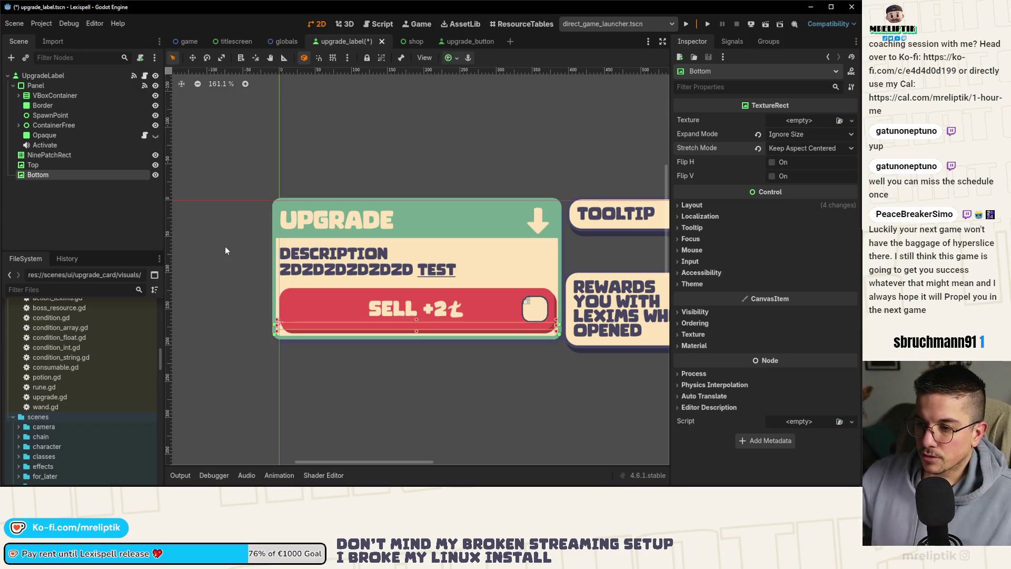
# Quick Load scroll_bottom.png into the Bottom rect and raise its top edge to enlarge the bar.
pyautogui.scroll(-2, 335, 274)
pyautogui.scroll(4, 347, 314)
pyautogui.scroll(-1, 347, 314)
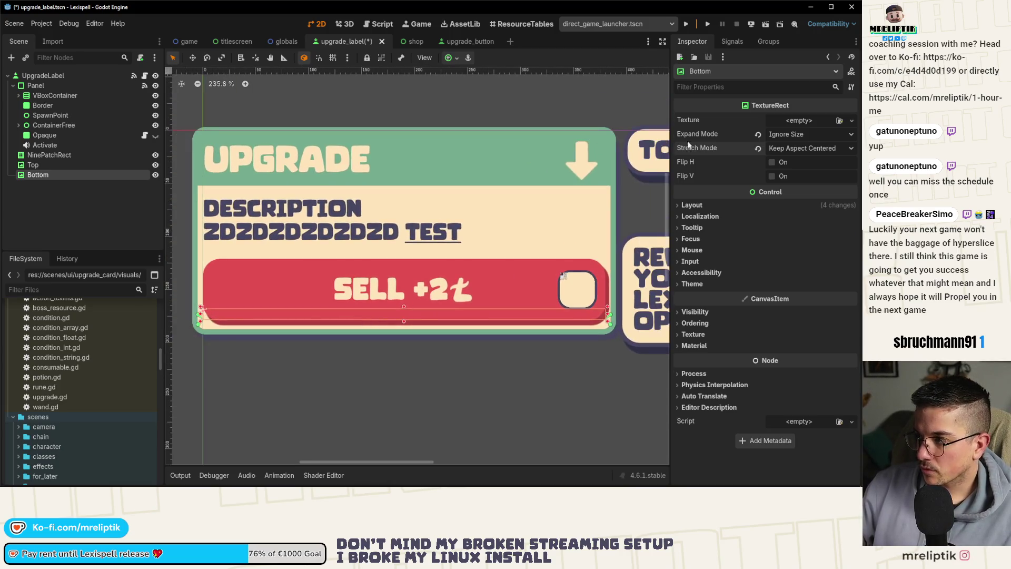
pyautogui.click(806, 122)
pyautogui.click(769, 351)
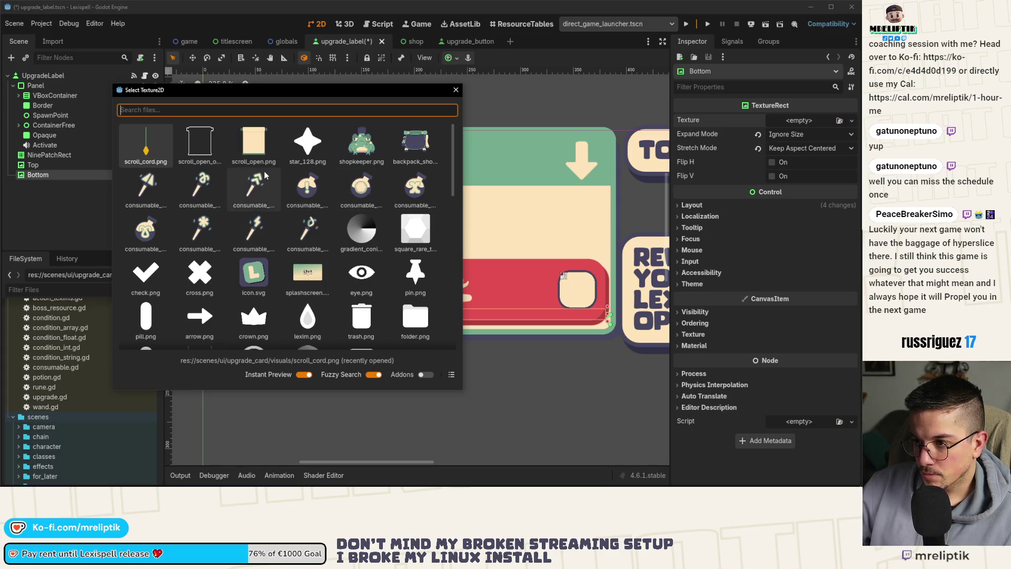
pyautogui.write('bottom')
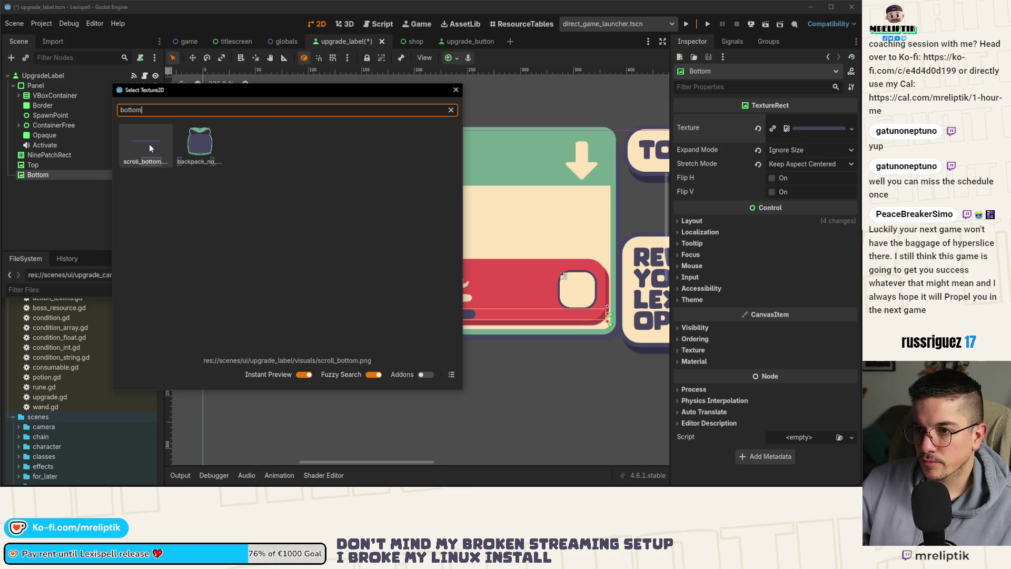
pyautogui.press('Return')
pyautogui.scroll(-1, 401, 330)
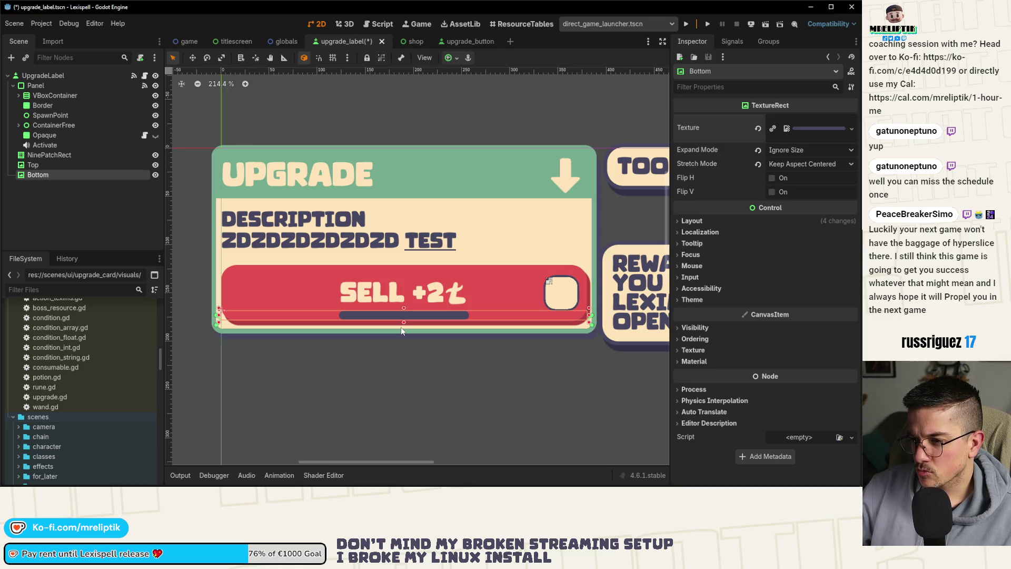
pyautogui.moveTo(404, 308); pyautogui.dragTo(405, 291)
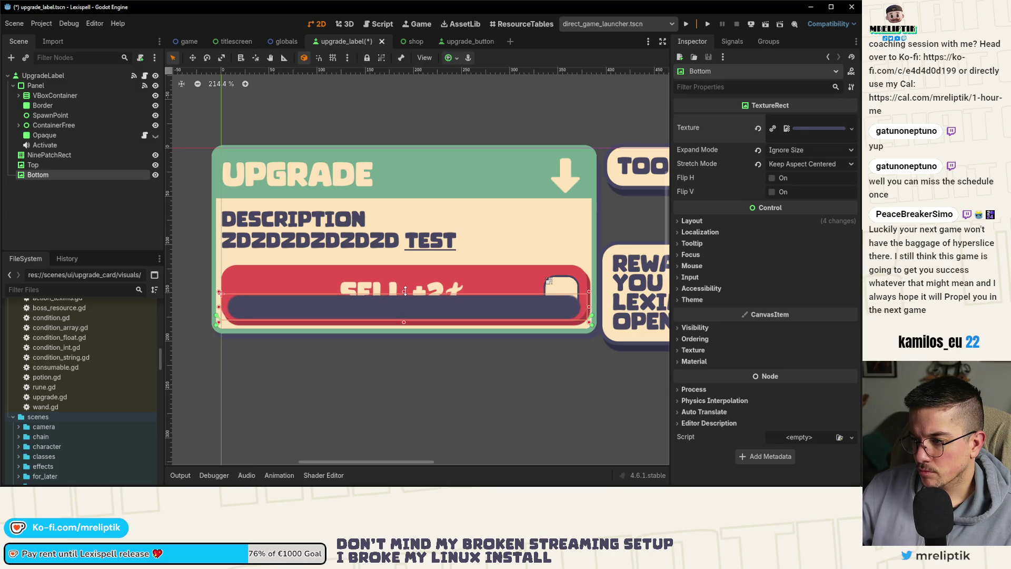
pyautogui.moveTo(405, 290); pyautogui.dragTo(405, 290)
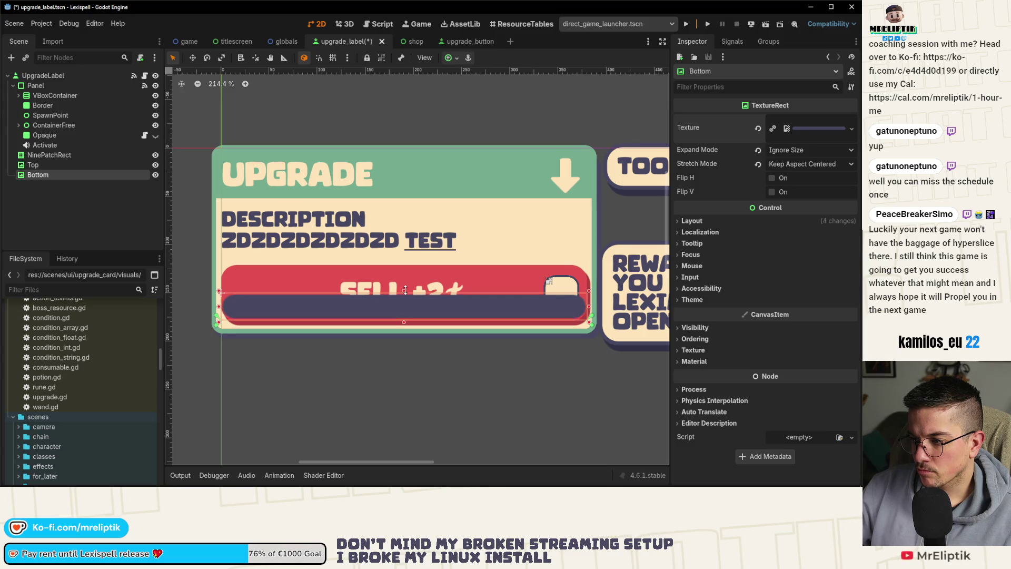
# Anchor Top as a full-width strip along the top, extend its bottom edge, and save.
pyautogui.hotkey('ctrl', 's')
pyautogui.click(49, 164)
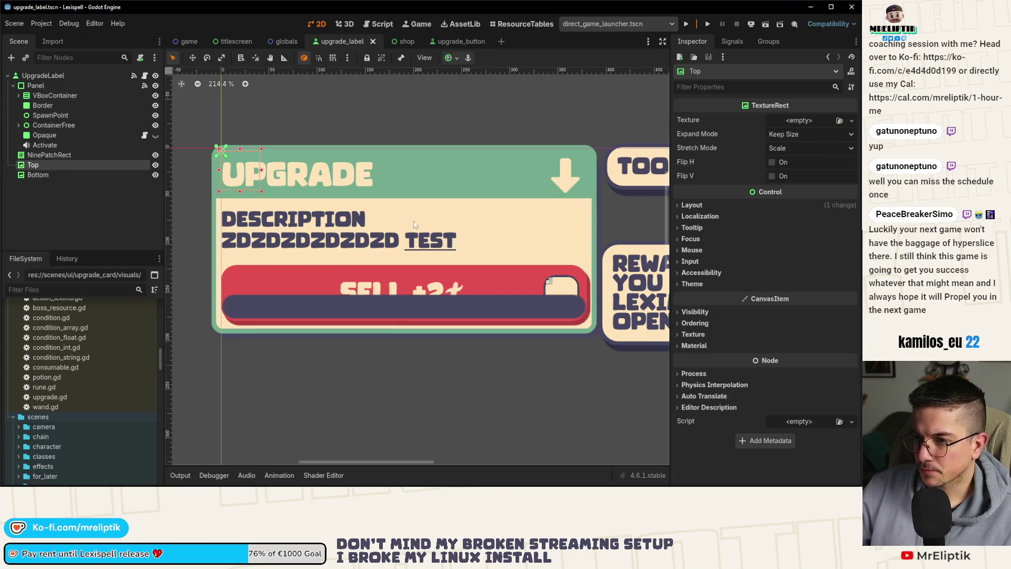
pyautogui.click(455, 59)
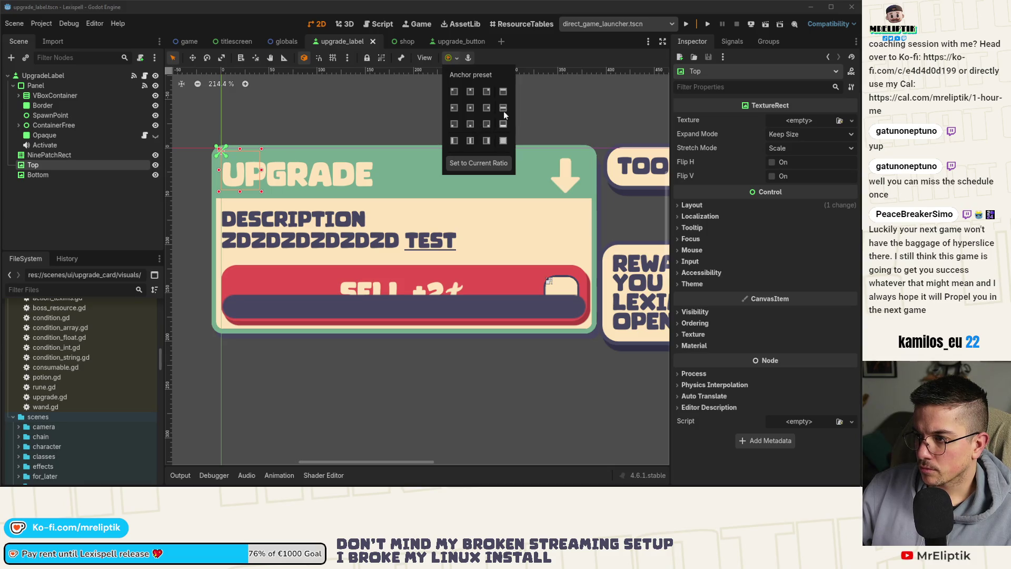
pyautogui.click(504, 92)
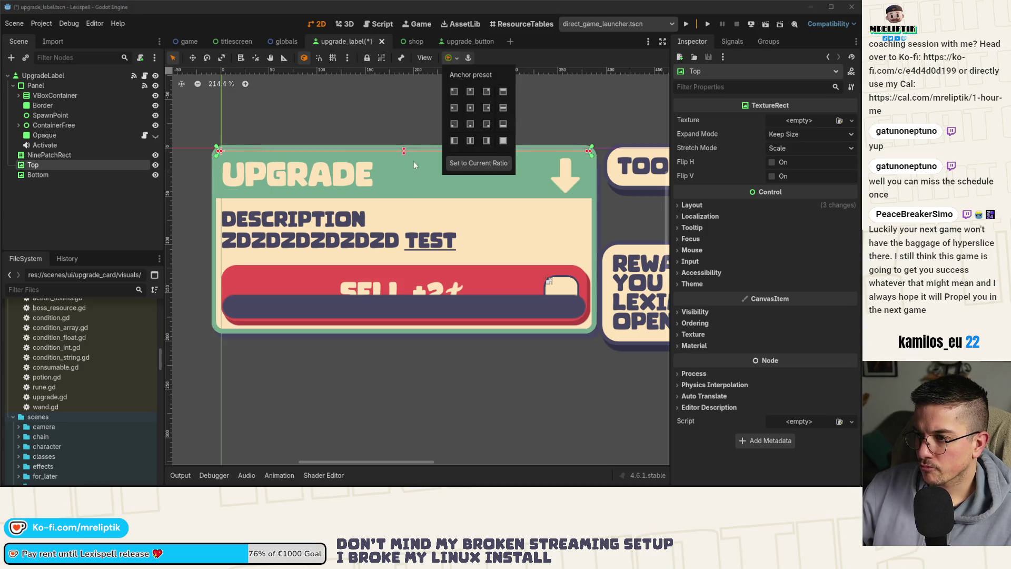
pyautogui.moveTo(404, 153); pyautogui.dragTo(403, 211)
pyautogui.hotkey('ctrl', 's')
# Set Top to Ignore Size and Keep Aspect Centered, give it the scroll top texture, and save.
pyautogui.click(778, 134)
pyautogui.click(791, 158)
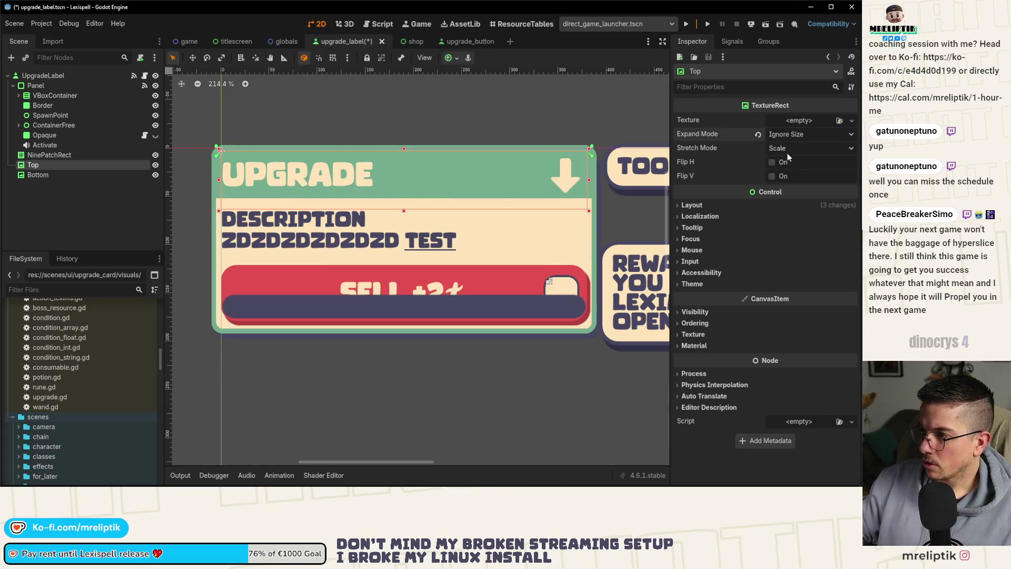
pyautogui.click(792, 148)
pyautogui.click(795, 217)
pyautogui.click(799, 120)
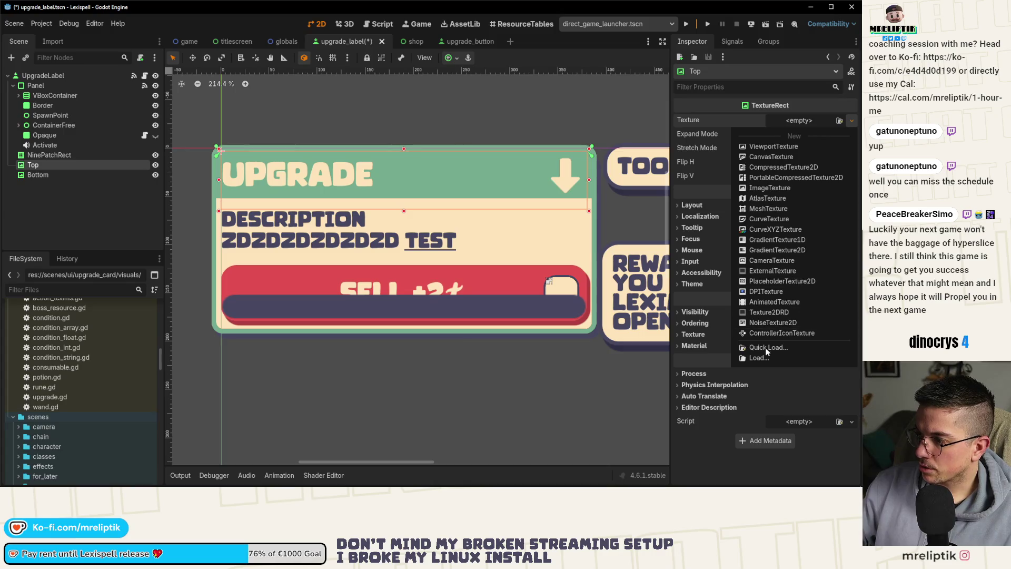
pyautogui.click(768, 349)
pyautogui.doubleClick(325, 199)
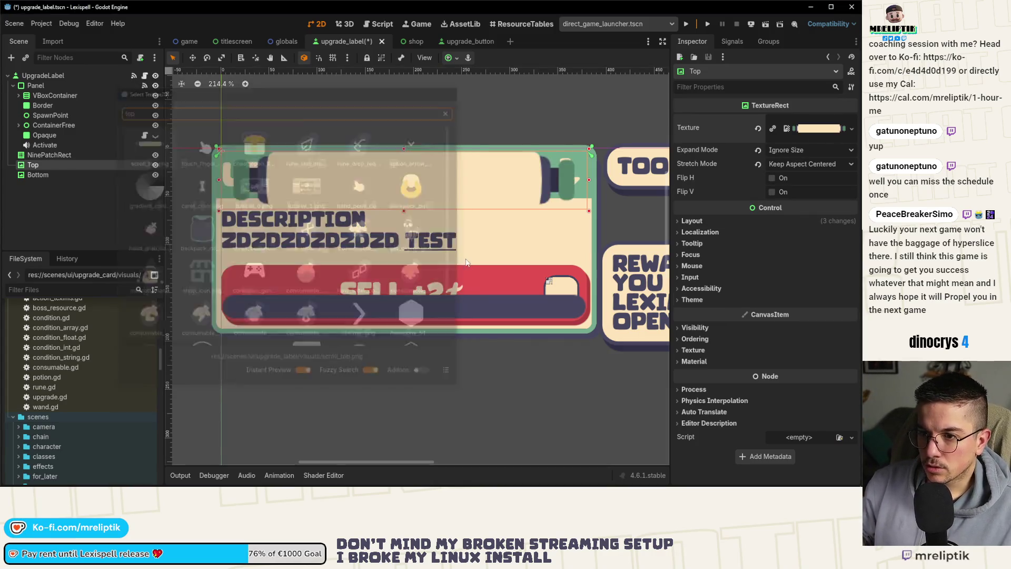
pyautogui.hotkey('ctrl', 's')
# Resize and reposition the Top rect over the card's upper edge, then save.
pyautogui.scroll(-2, 324, 199)
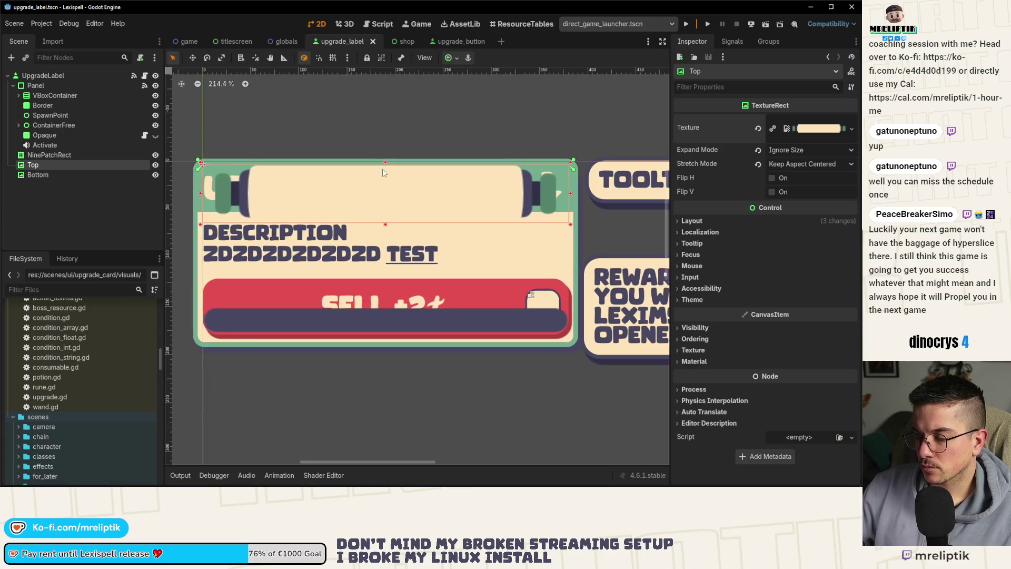
pyautogui.scroll(2, 354, 166)
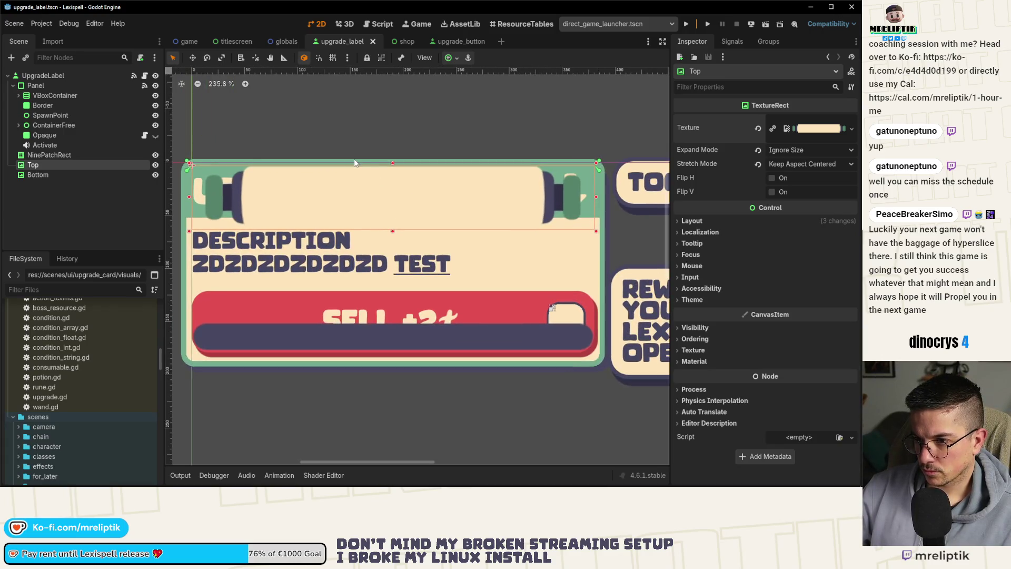
pyautogui.click(58, 187)
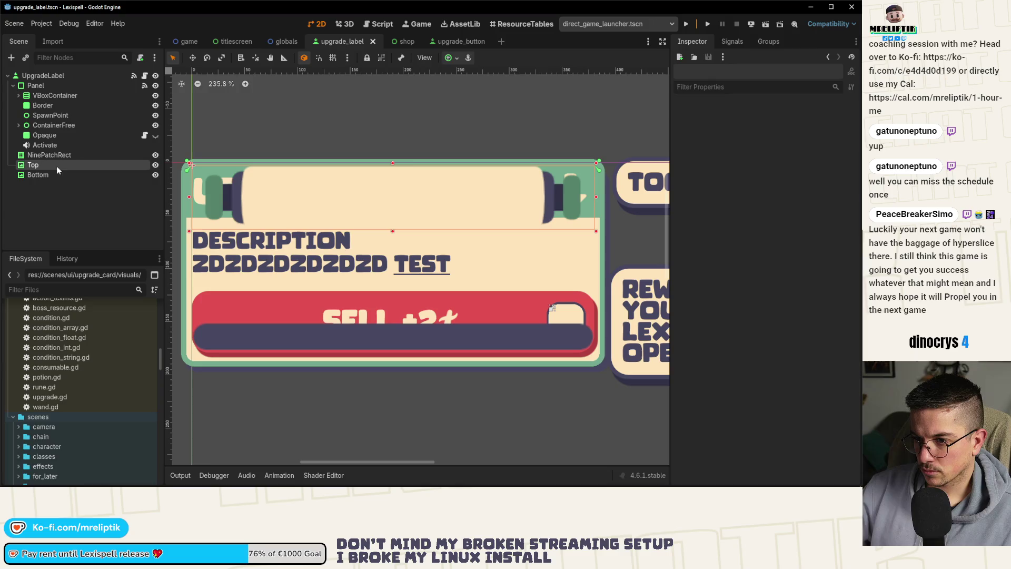
pyautogui.click(56, 166)
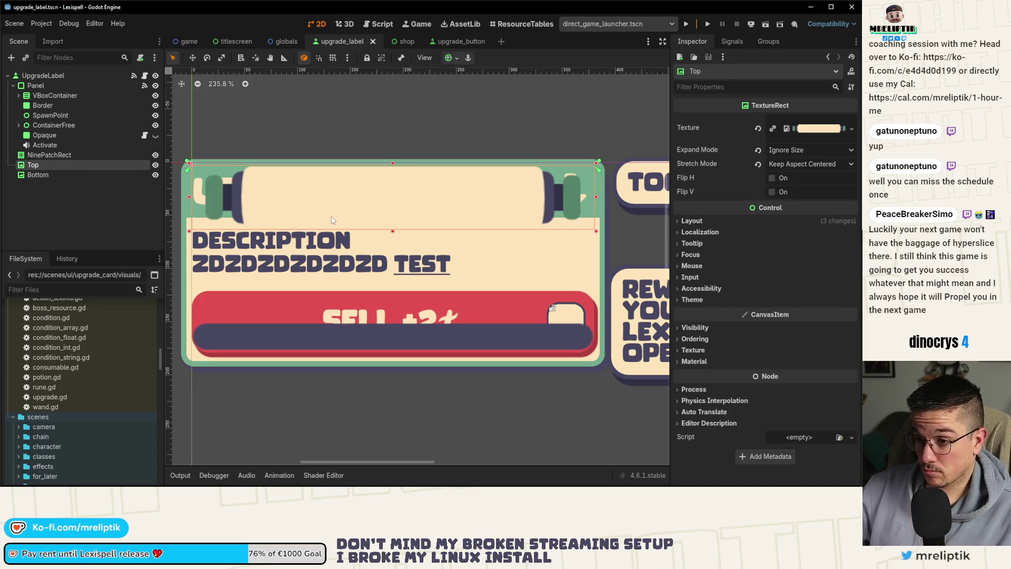
pyautogui.moveTo(596, 197); pyautogui.dragTo(602, 200)
pyautogui.hotkey('ctrl', 'z')
pyautogui.moveTo(392, 232); pyautogui.dragTo(394, 238)
pyautogui.moveTo(602, 235); pyautogui.dragTo(609, 243)
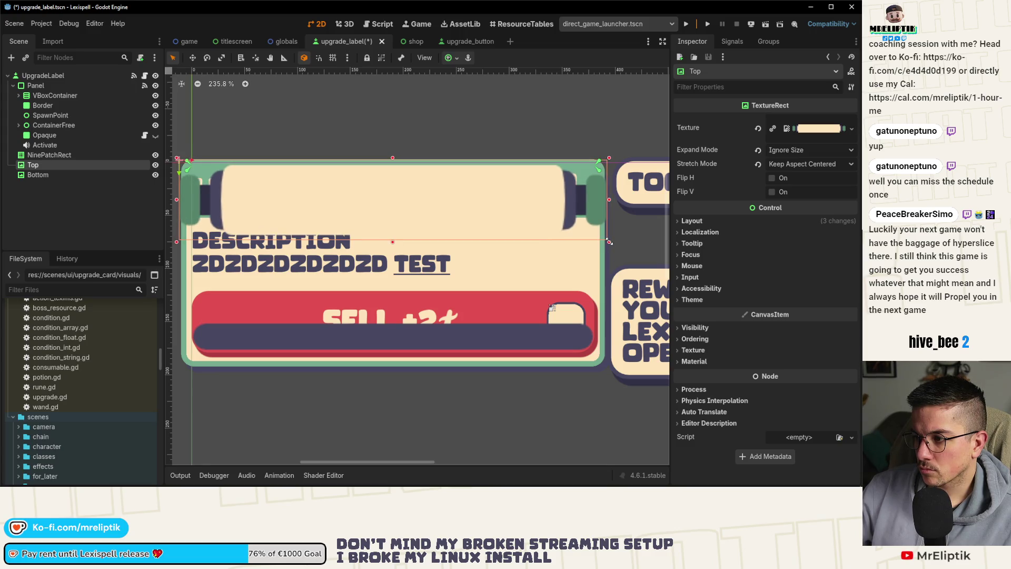
pyautogui.moveTo(392, 161); pyautogui.dragTo(393, 165)
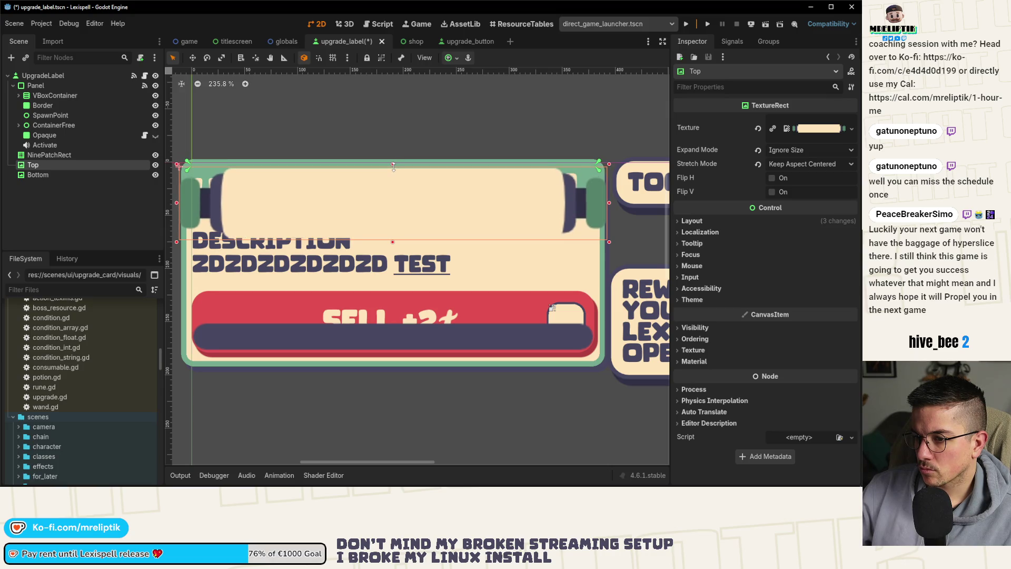
pyautogui.press('Up')
pyautogui.press('Up')
pyautogui.press('Up')
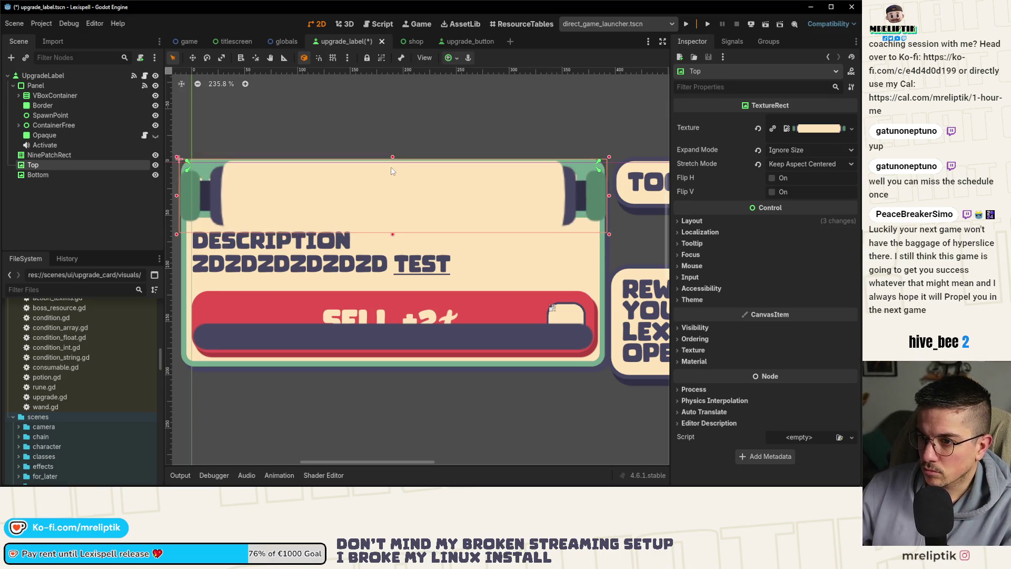
pyautogui.press('Down')
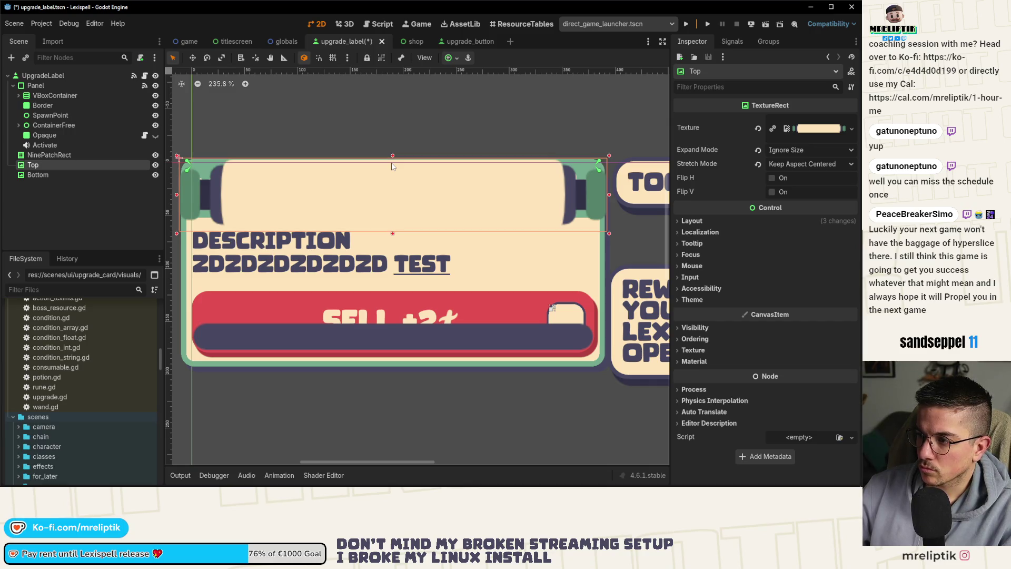
pyautogui.scroll(-4, 332, 166)
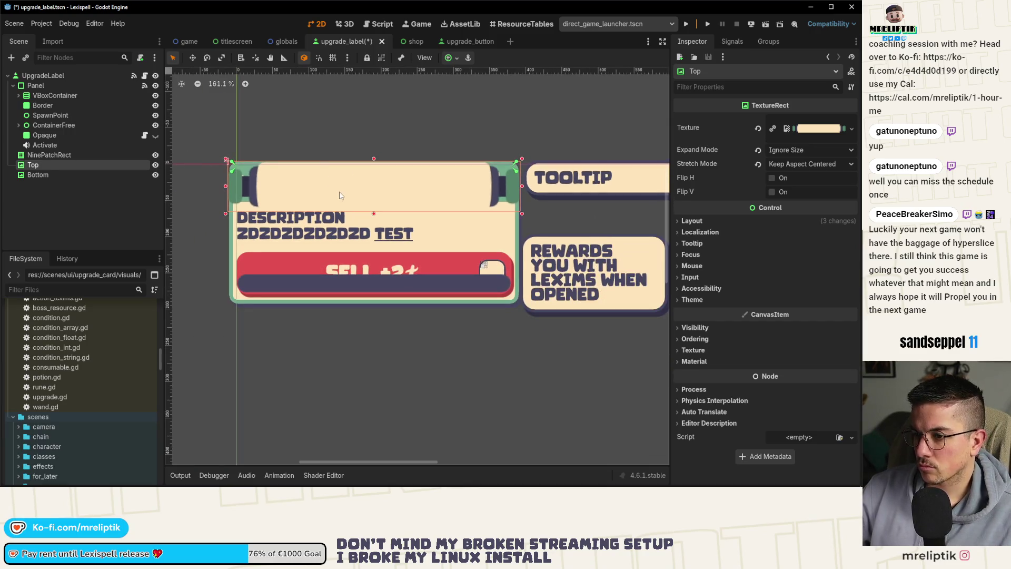
pyautogui.hotkey('ctrl', 's')
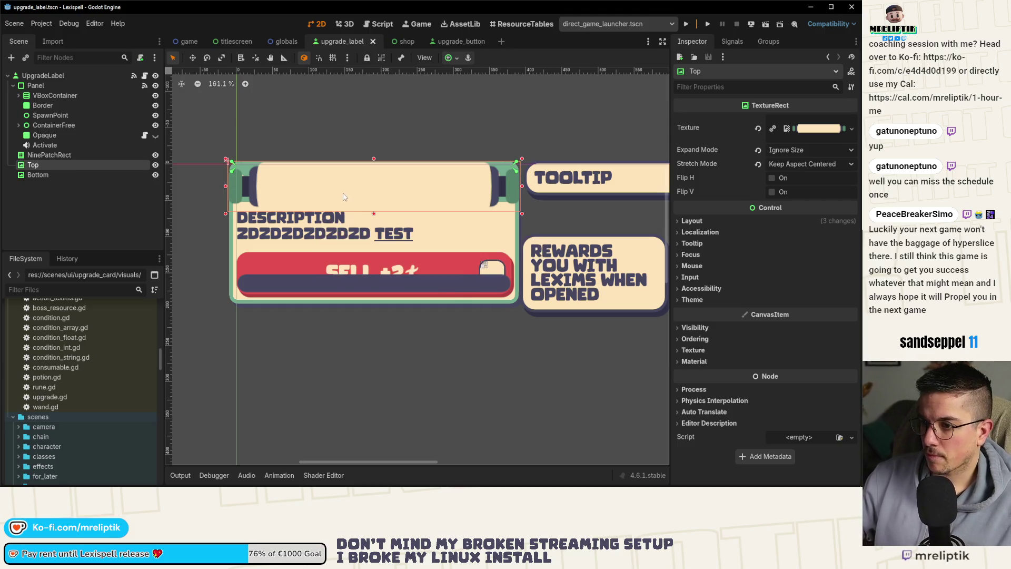
# Raise Top's bottom edge slightly to rescale the scroll and save upgrade_label.tscn.
pyautogui.scroll(2, 339, 198)
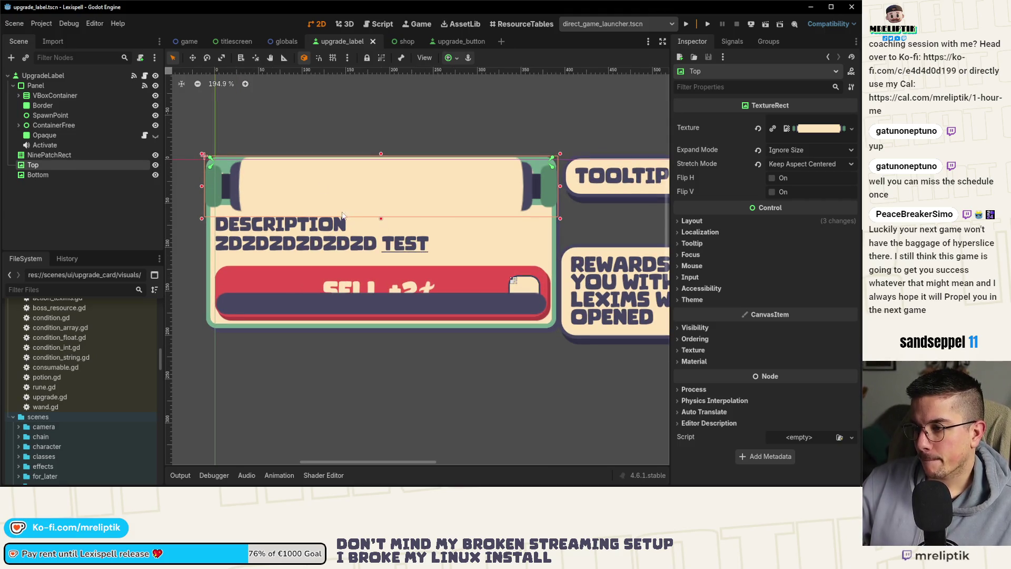
pyautogui.scroll(2, 407, 196)
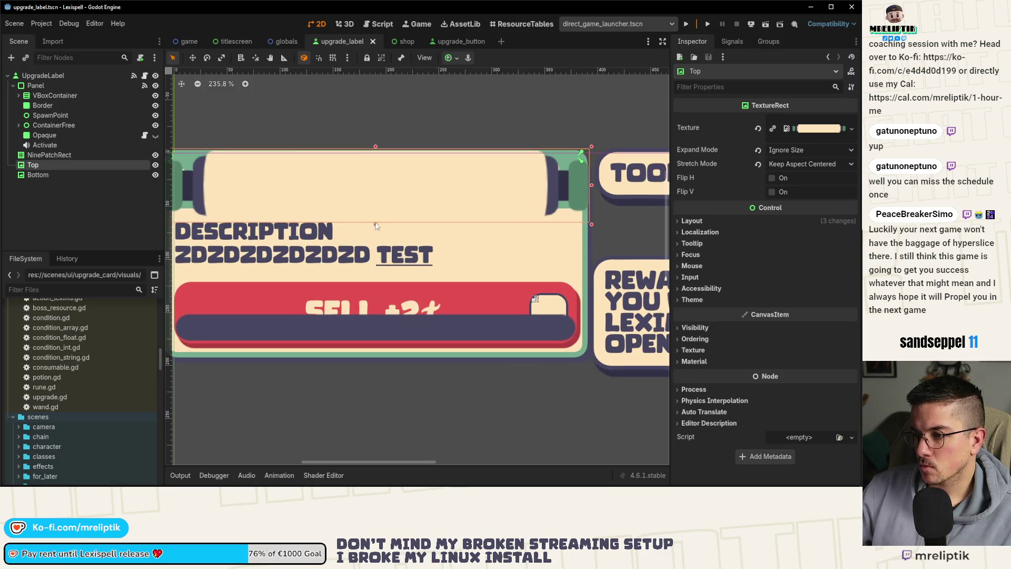
pyautogui.moveTo(377, 225); pyautogui.dragTo(374, 222)
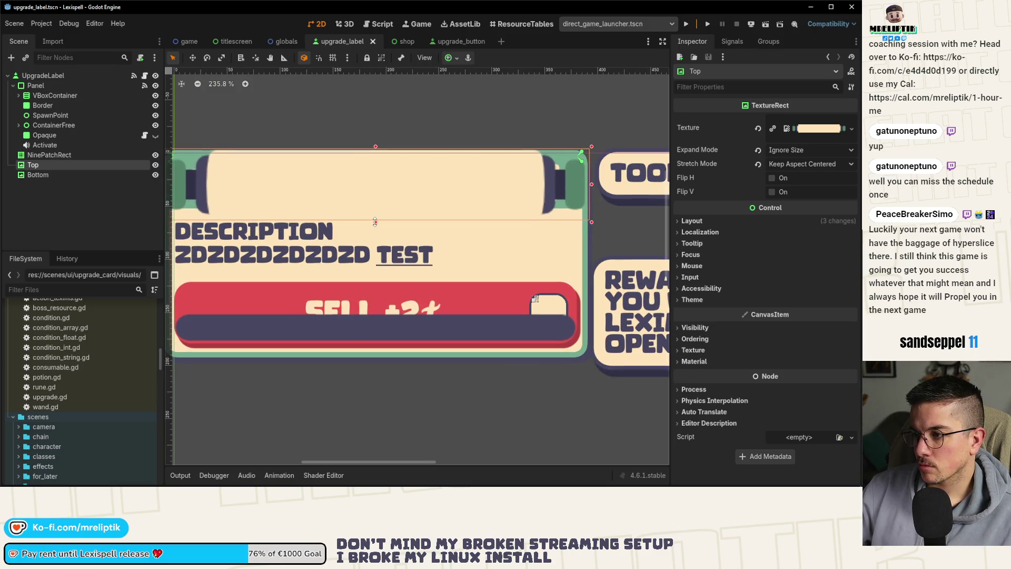
pyautogui.hotkey('ctrl', 's')
pyautogui.scroll(-3, 316, 179)
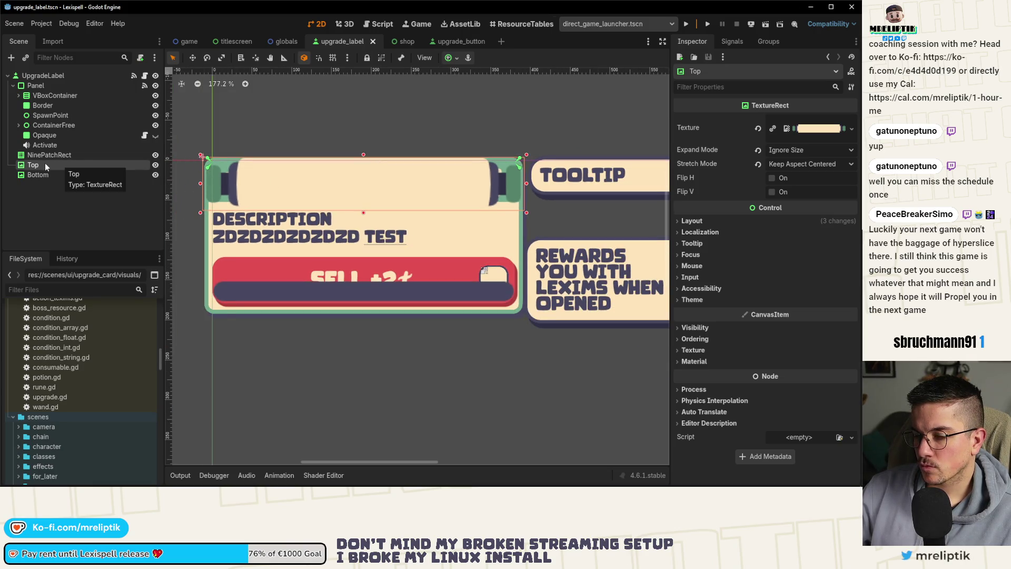
# Reorder the Top and Bottom nodes in the scene tree and save the scene.
pyautogui.keyDown('shift'); pyautogui.click(33, 175); pyautogui.keyUp('shift')
pyautogui.moveTo(33, 175); pyautogui.dragTo(42, 84)
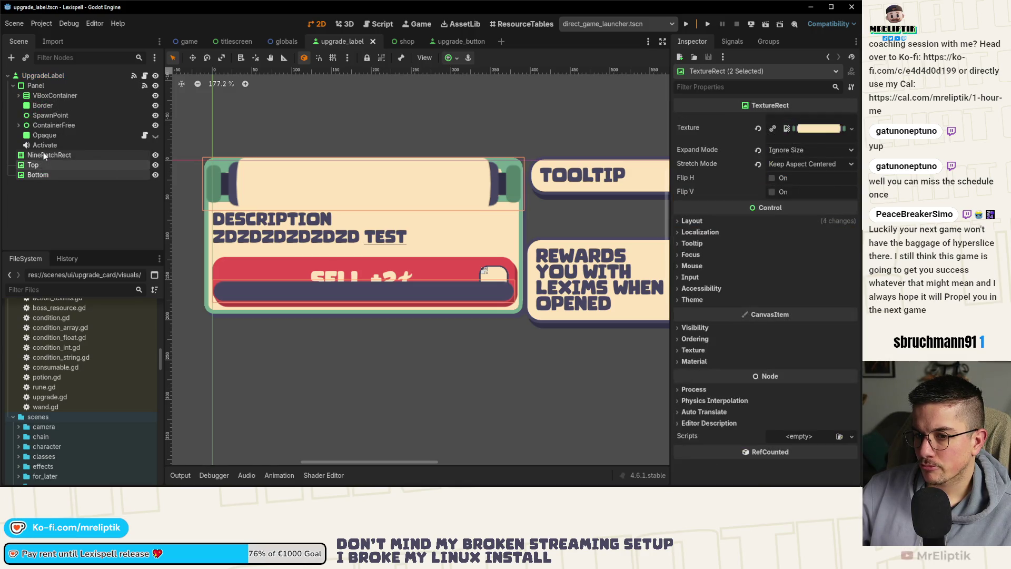
pyautogui.click(47, 156)
pyautogui.hotkey('ctrl', 's')
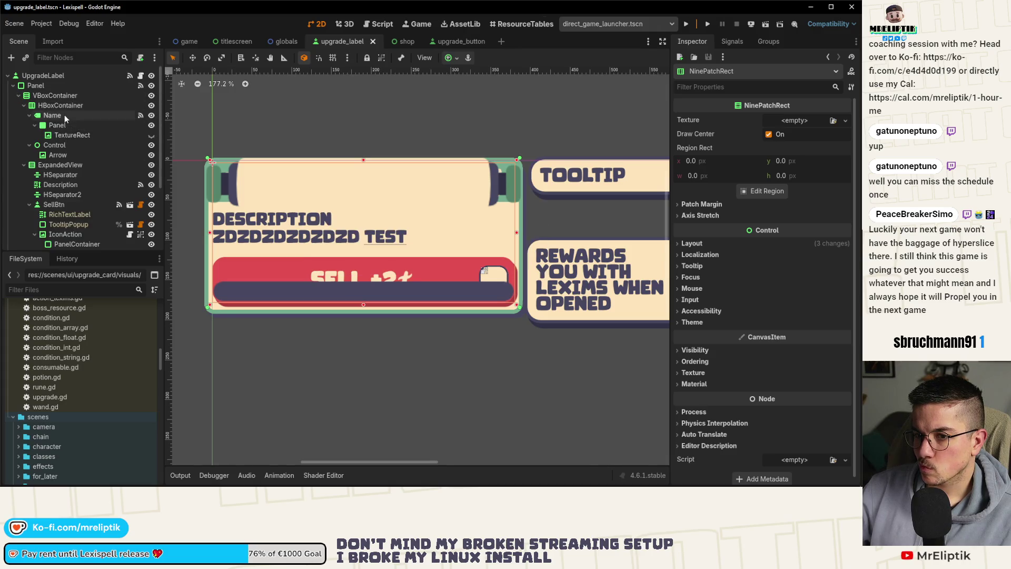
# Cut the Name label out of its VBoxContainer and paste it under the Top texture node.
pyautogui.click(65, 115)
pyautogui.click(66, 127)
pyautogui.click(65, 114)
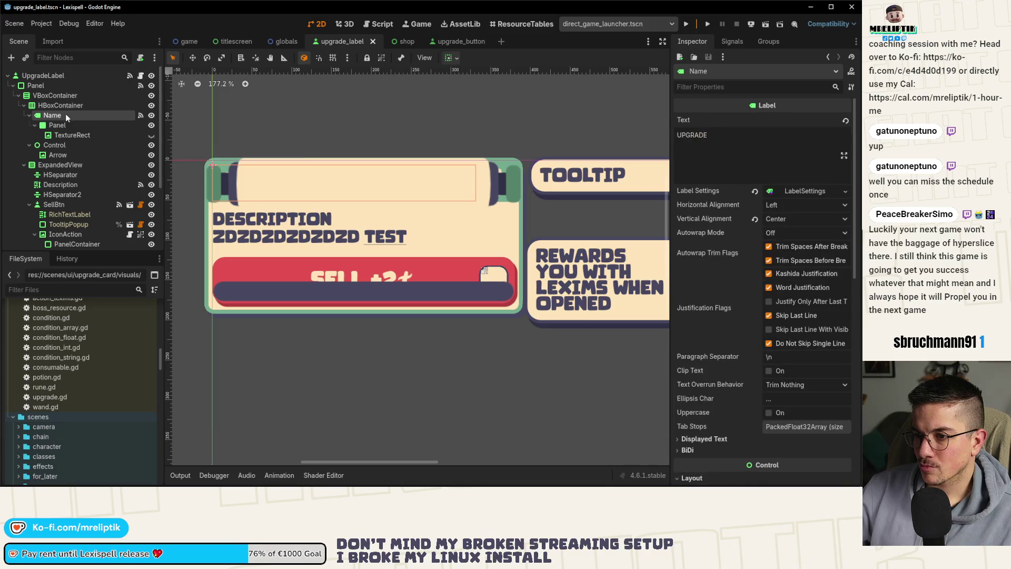
pyautogui.click(18, 95)
pyautogui.hotkey('ctrl', 'x')
pyautogui.click(43, 155)
pyautogui.hotkey('ctrl', 'v')
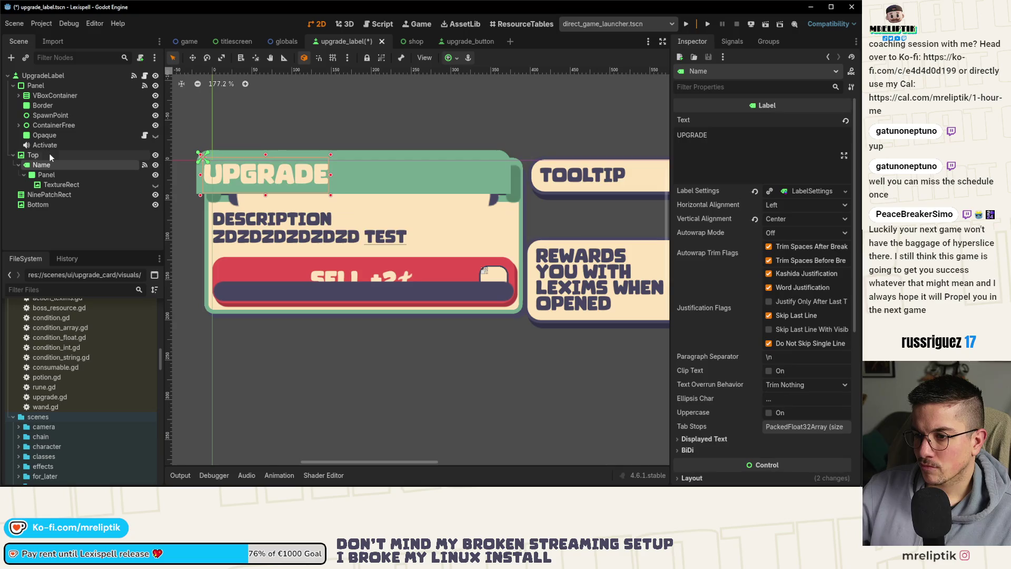
pyautogui.hotkey('ctrl', 's')
pyautogui.click(42, 155)
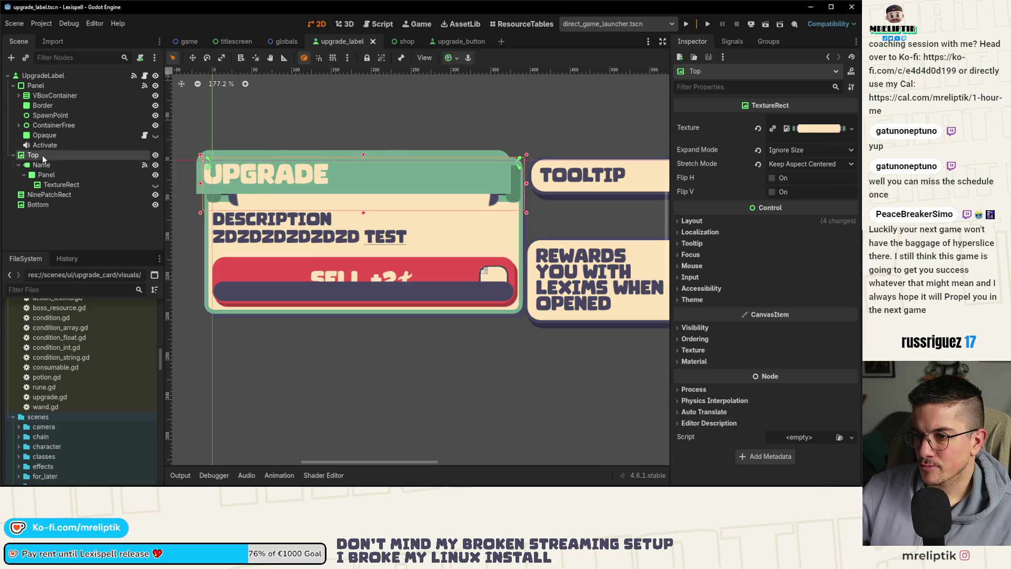
pyautogui.hotkey('ctrl', 'z')
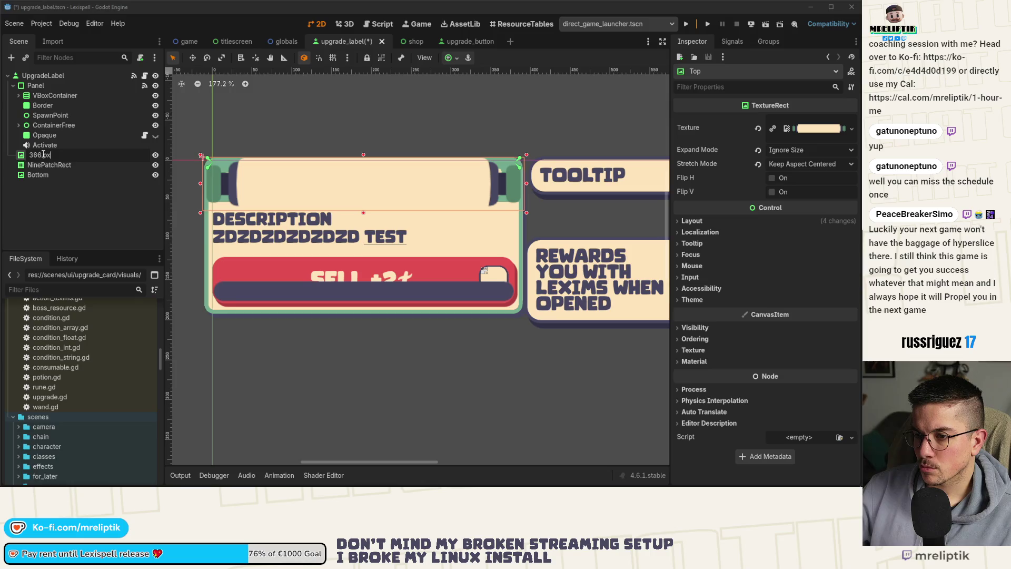
pyautogui.click(47, 156)
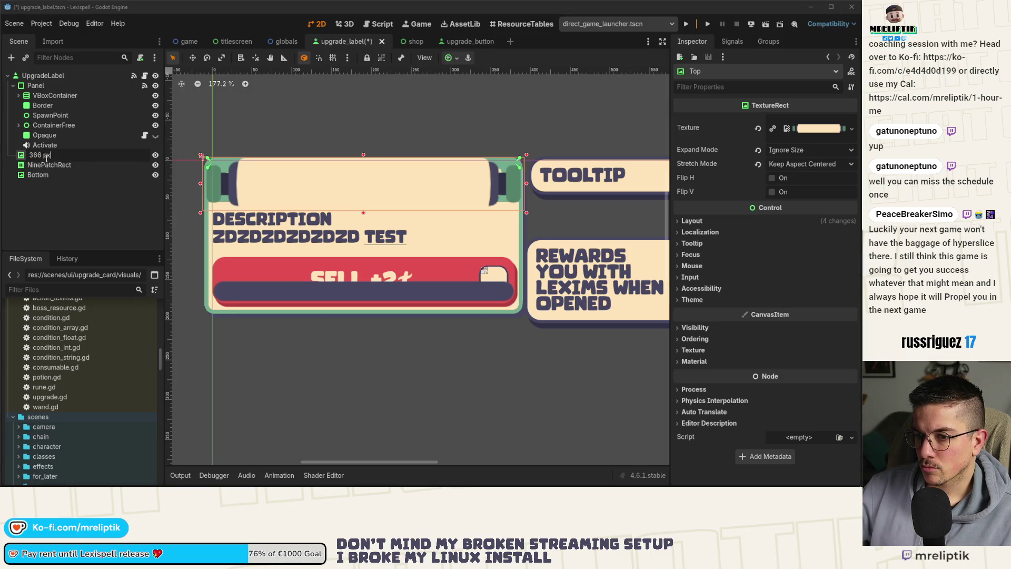
pyautogui.write('Top')
pyautogui.press('Escape')
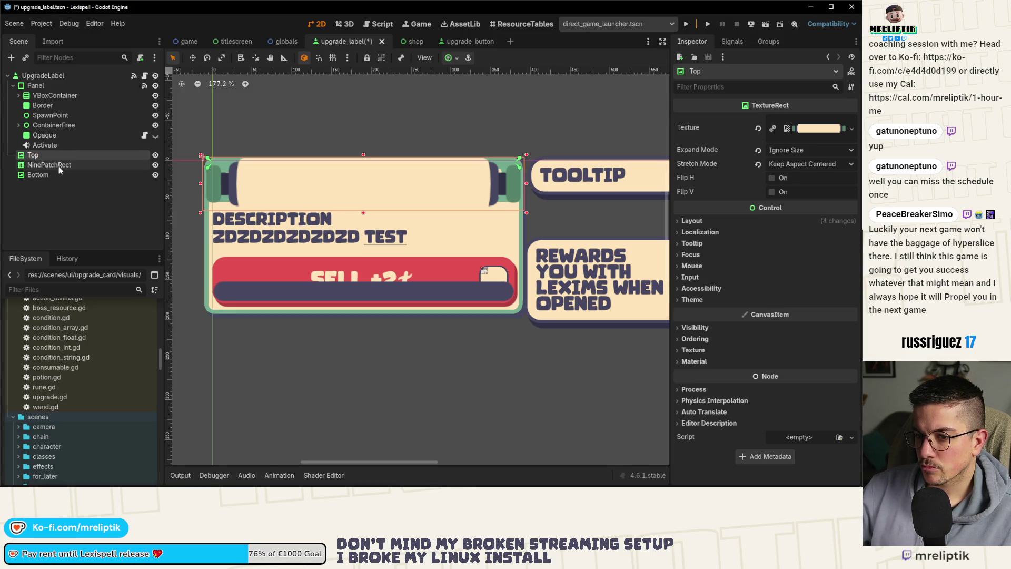
pyautogui.hotkey('ctrl', 'shift', 'z')
# Delete the Name label's old Panel and TextureRect backing and save the scene.
pyautogui.click(71, 176)
pyautogui.keyDown('shift'); pyautogui.click(71, 185); pyautogui.keyUp('shift')
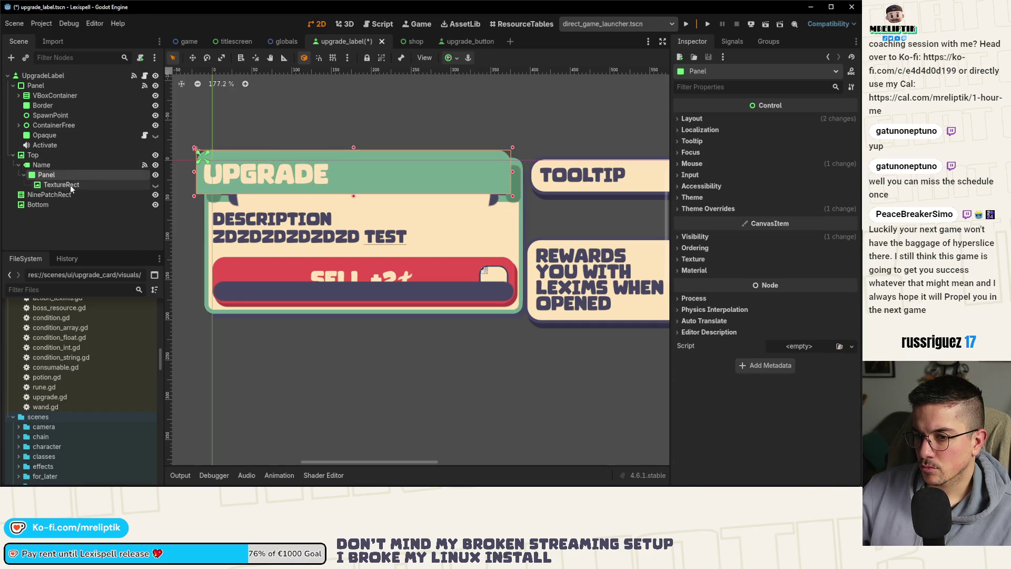
pyautogui.press('Delete')
pyautogui.press('Return')
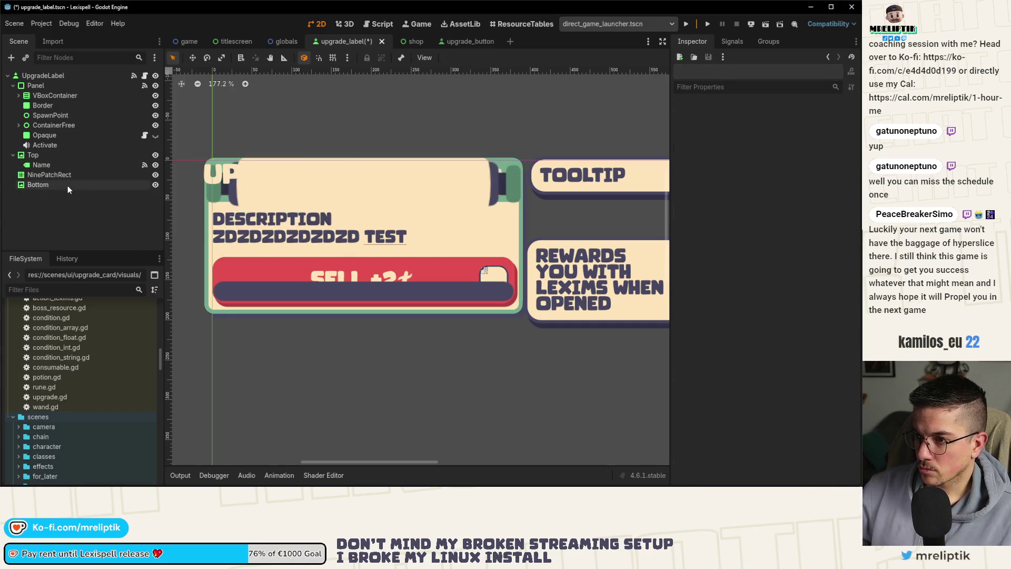
pyautogui.hotkey('ctrl', 's')
# Apply the Top Wide anchor preset to the Name label.
pyautogui.click(32, 155)
pyautogui.click(41, 165)
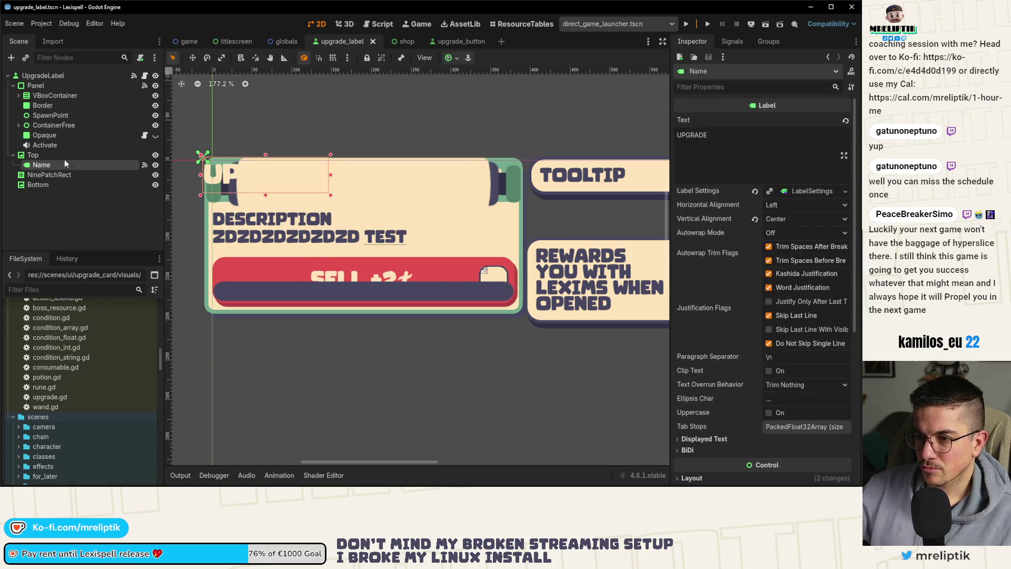
pyautogui.scroll(4, 179, 169)
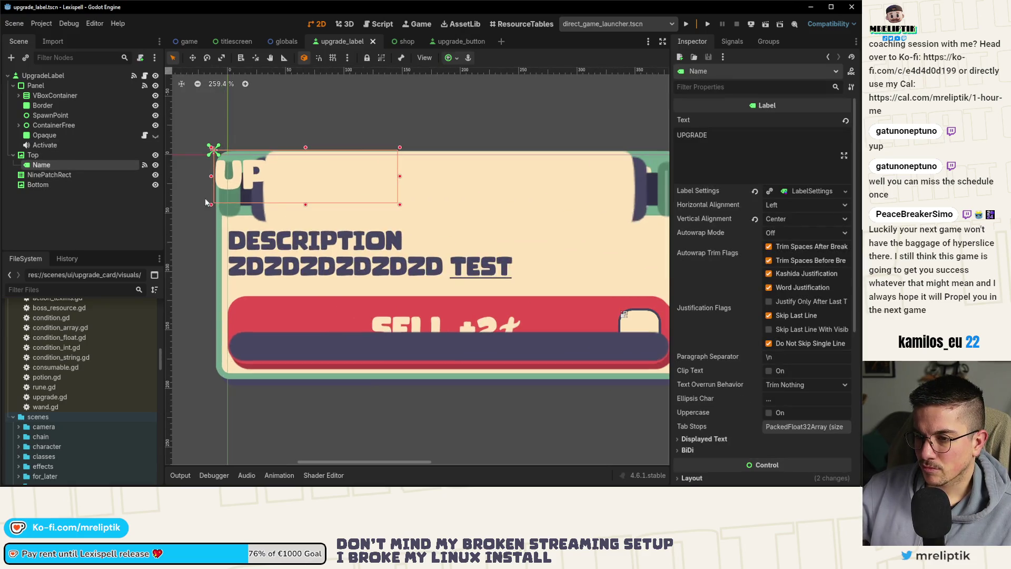
pyautogui.click(451, 58)
pyautogui.click(503, 139)
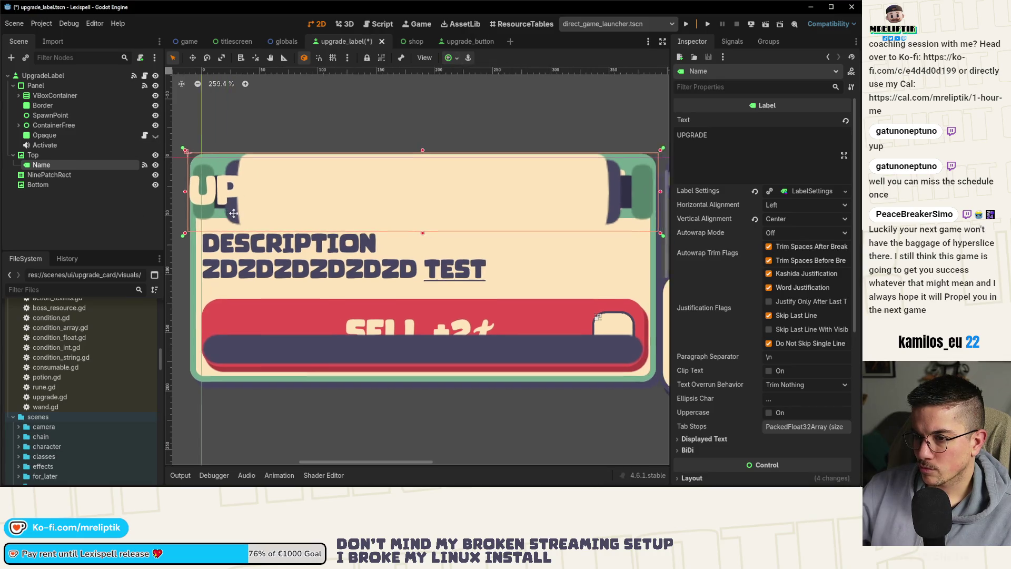
# Resize the Name label to the scroll's inner cream band and snap its anchors to its corners.
pyautogui.moveTo(180, 192); pyautogui.dragTo(238, 194)
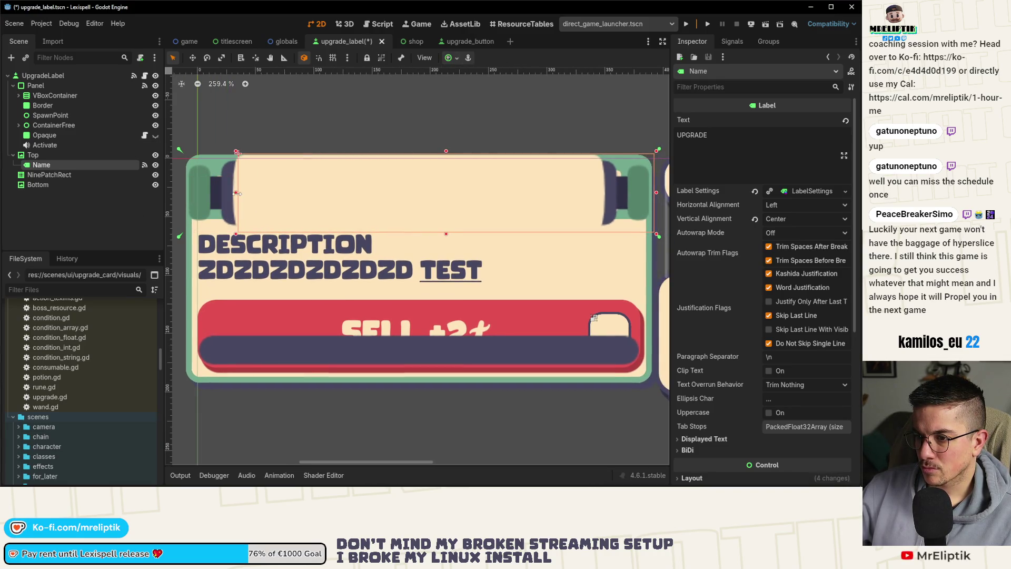
pyautogui.scroll(-2, 449, 232)
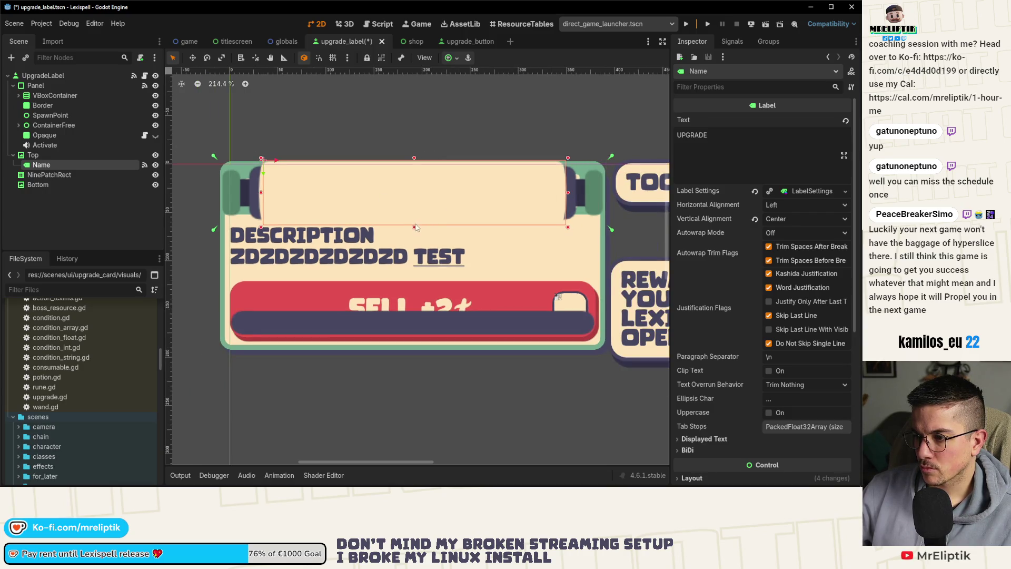
pyautogui.moveTo(416, 227); pyautogui.dragTo(416, 221)
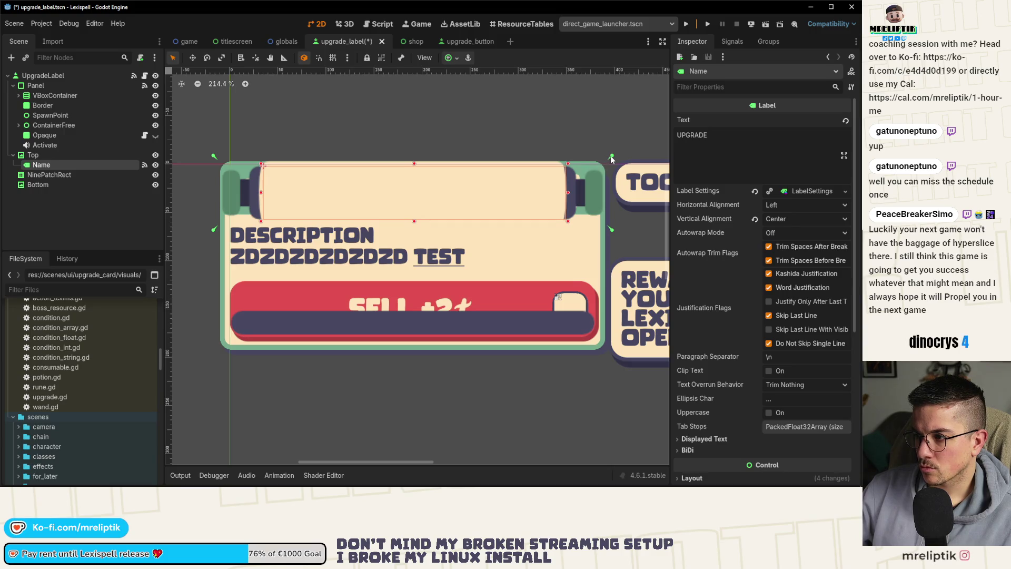
pyautogui.moveTo(575, 169); pyautogui.dragTo(570, 163)
pyautogui.moveTo(575, 230); pyautogui.dragTo(570, 223)
pyautogui.moveTo(214, 225); pyautogui.dragTo(259, 223)
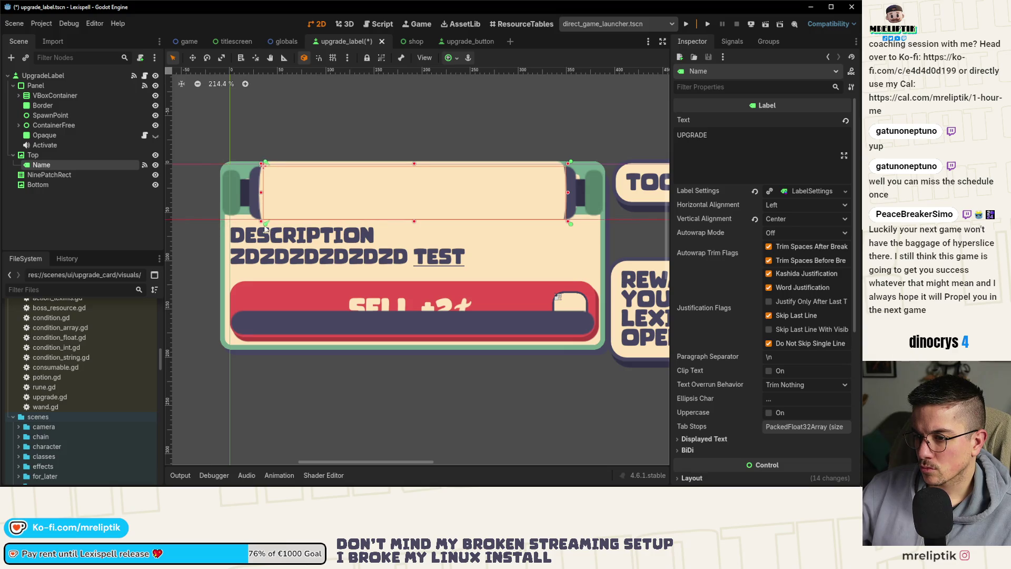
# Set the Name label's Theme Overrides Font Color to the dark purple swatch.
pyautogui.hotkey('ctrl', 's')
pyautogui.scroll(-5, 761, 301)
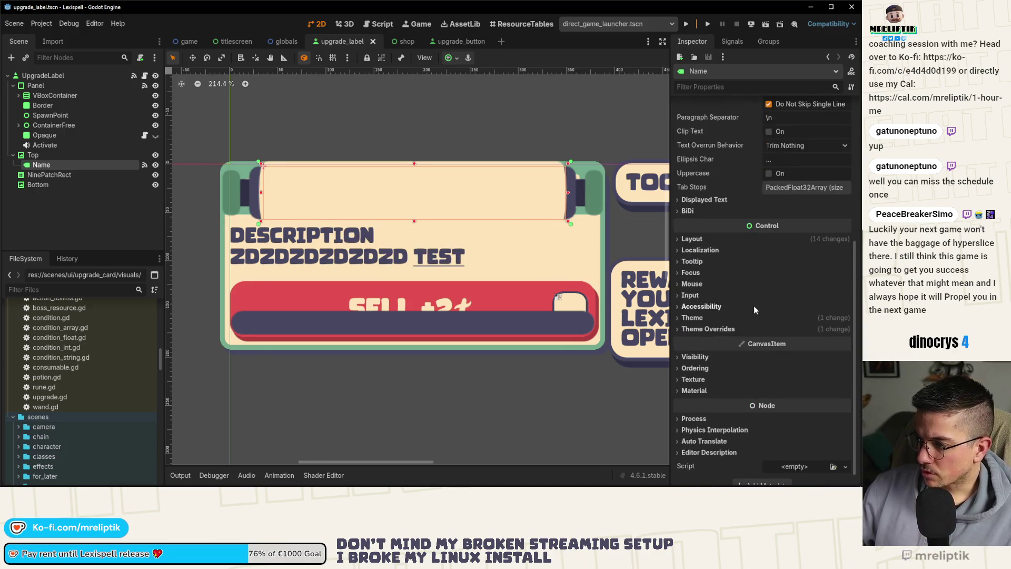
pyautogui.click(706, 317)
pyautogui.click(694, 373)
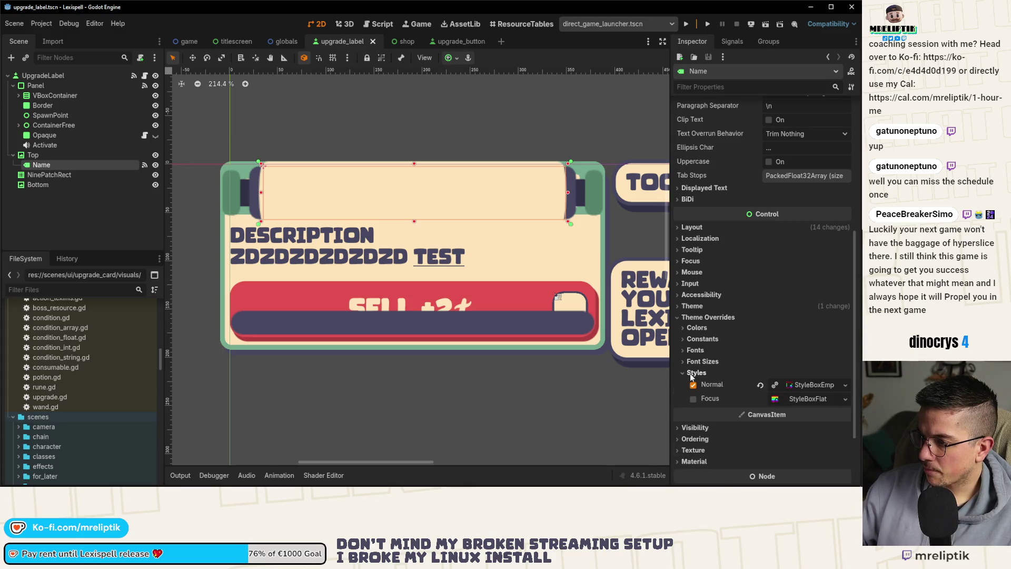
pyautogui.click(692, 317)
pyautogui.click(691, 317)
pyautogui.click(697, 328)
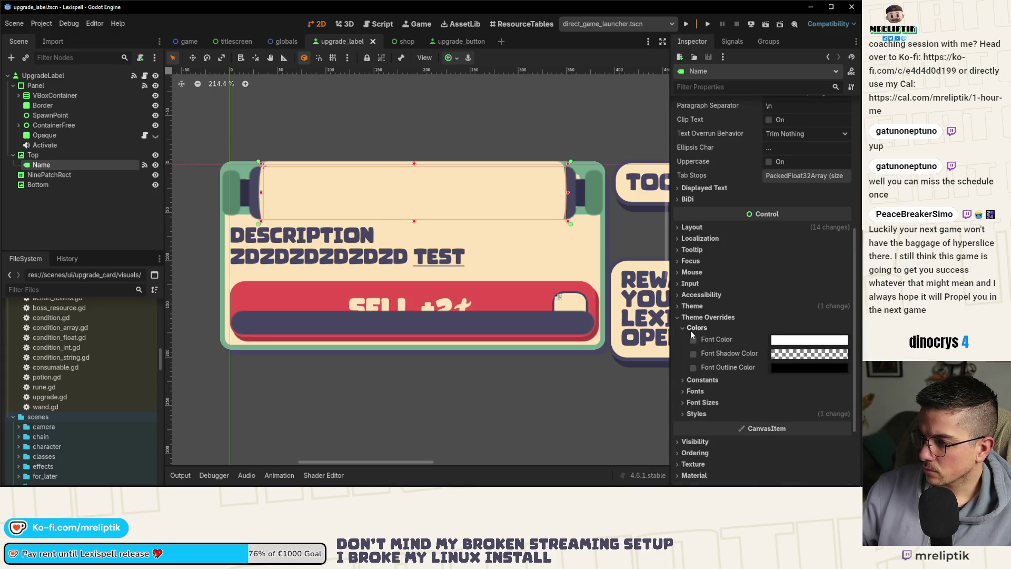
pyautogui.click(776, 341)
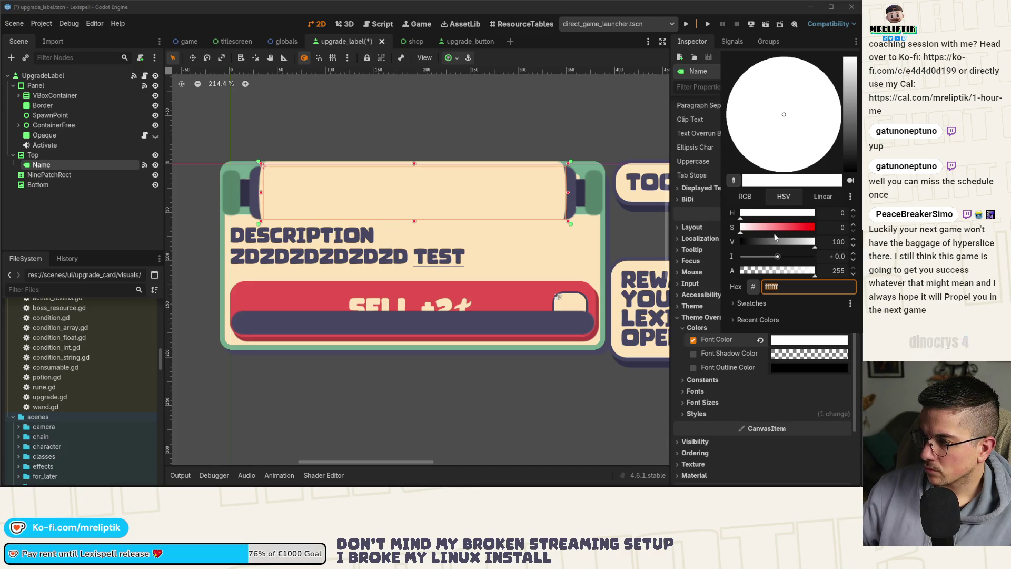
pyautogui.click(743, 309)
pyautogui.click(777, 320)
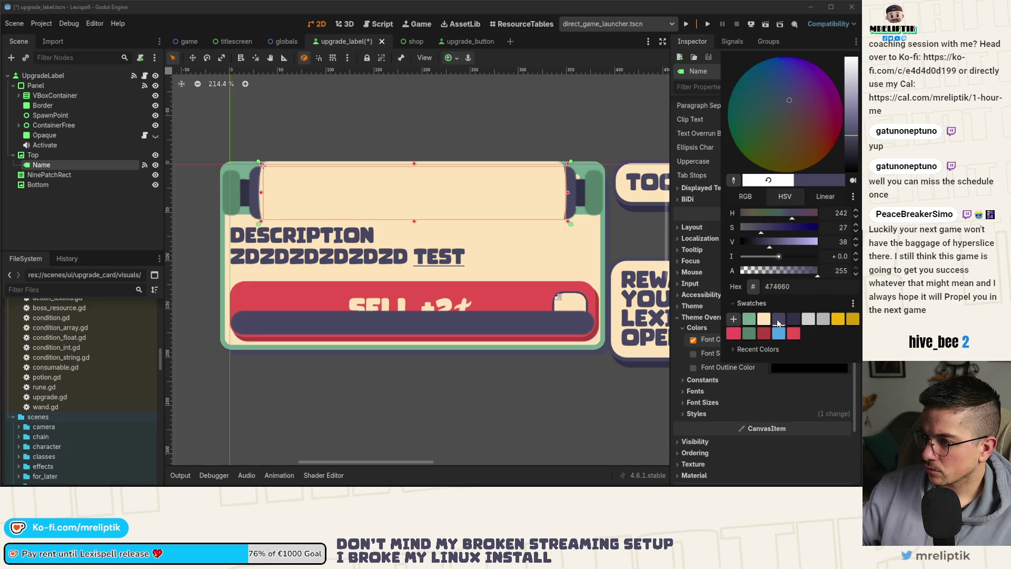
pyautogui.click(670, 229)
# Set the LabelSettings font colour to the dark purple swatch and save the scene.
pyautogui.scroll(5, 824, 210)
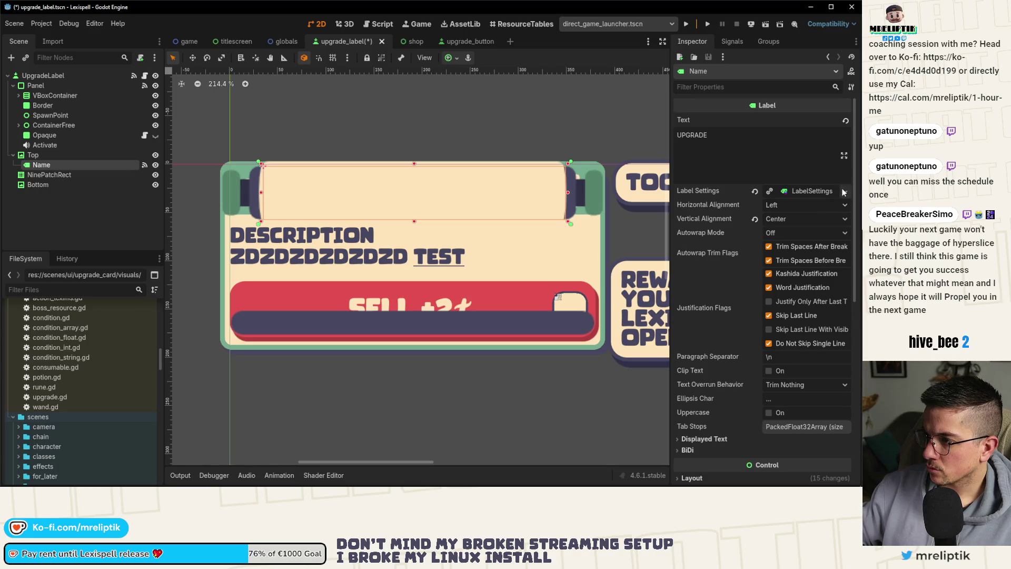
pyautogui.click(844, 192)
pyautogui.click(800, 196)
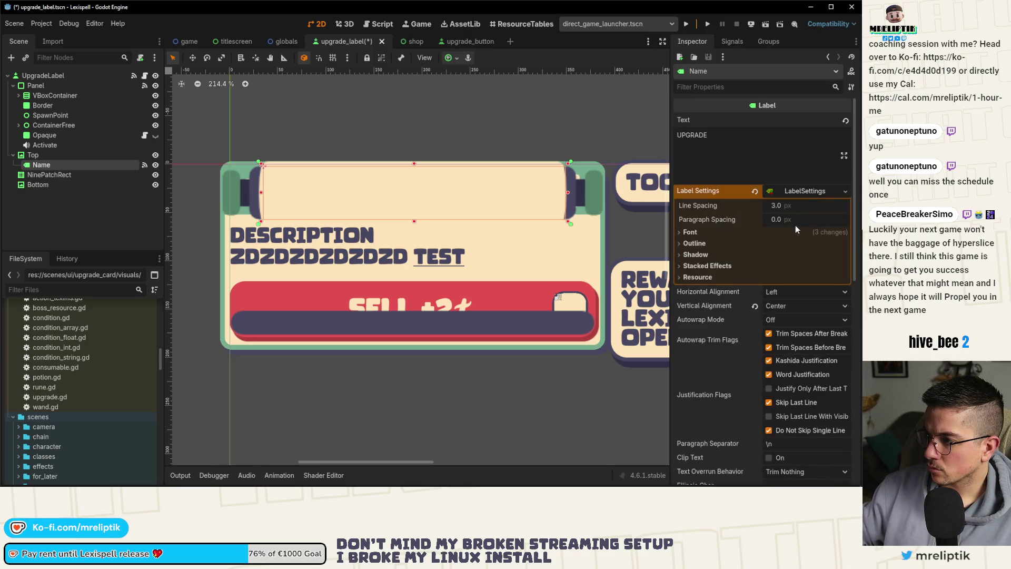
pyautogui.click(689, 232)
pyautogui.click(757, 288)
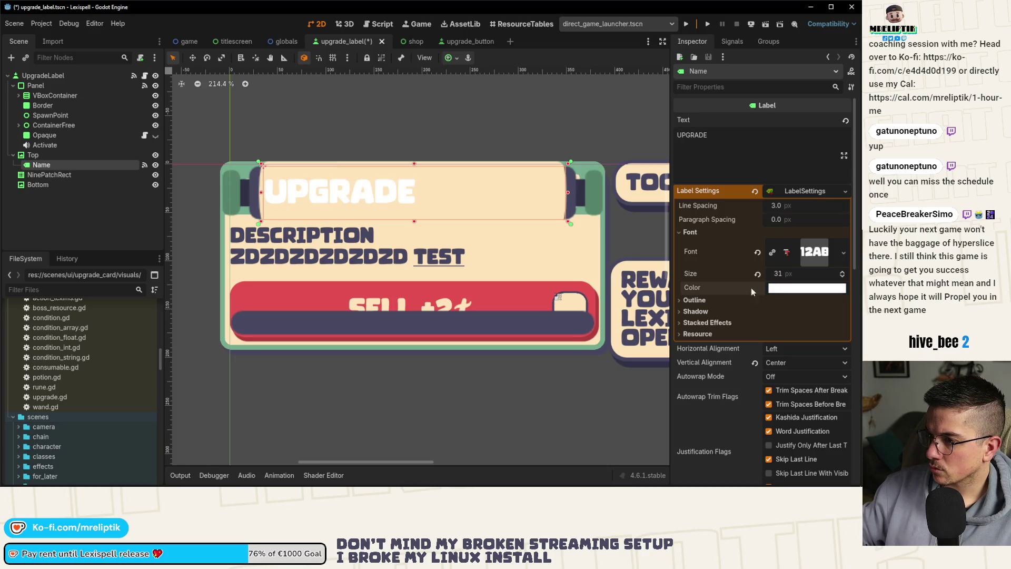
pyautogui.click(784, 289)
pyautogui.click(740, 252)
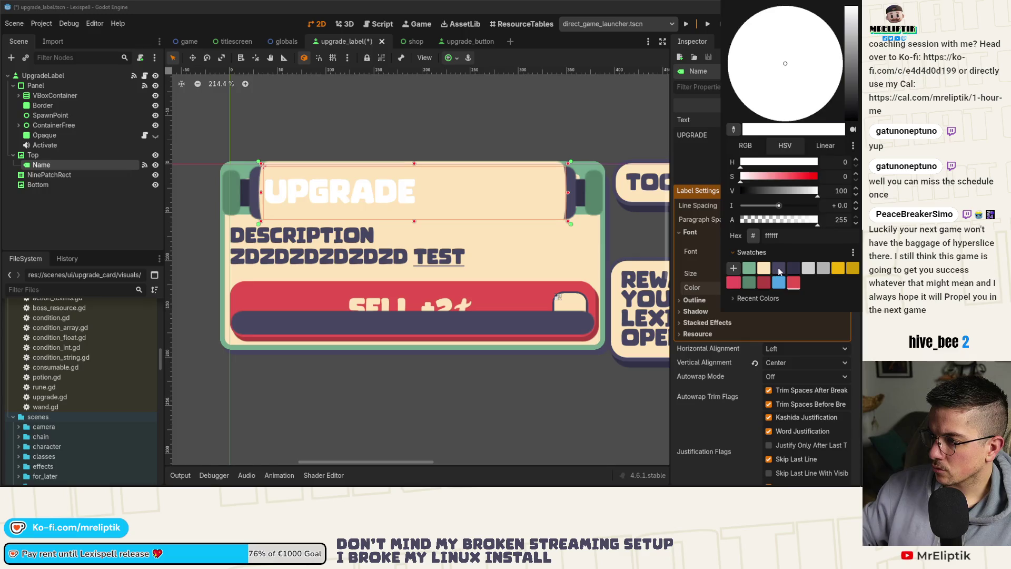
pyautogui.click(780, 271)
pyautogui.click(263, 125)
pyautogui.hotkey('ctrl', 's')
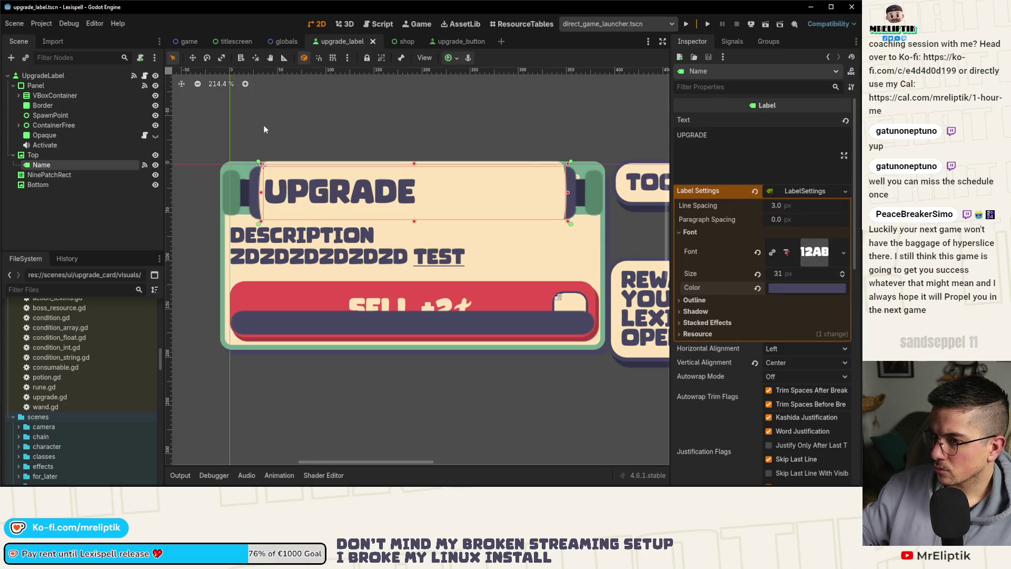
# Select the NinePatchRect and toggle the Top node's visibility off and back on.
pyautogui.scroll(2, 269, 191)
pyautogui.click(274, 197)
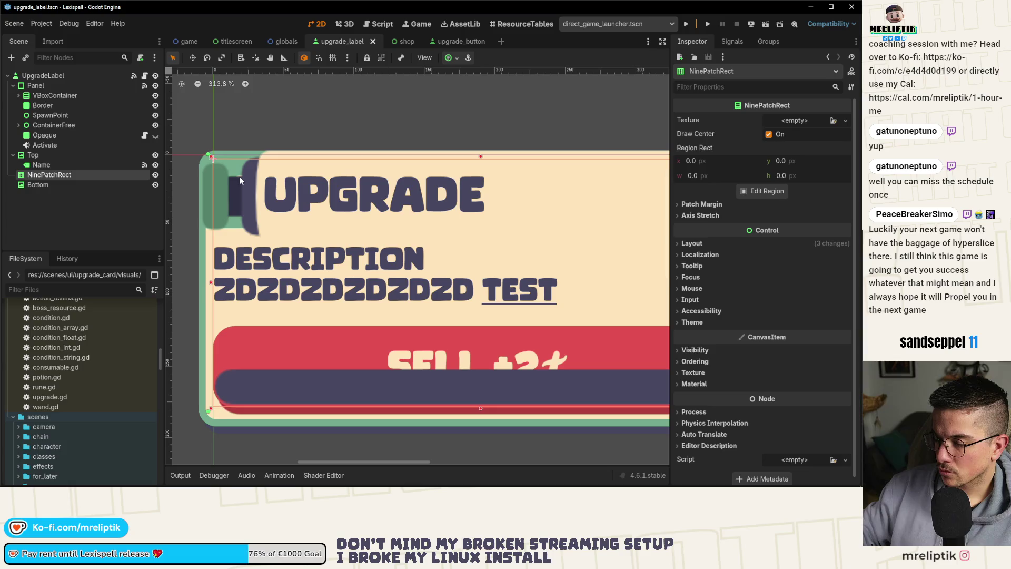
pyautogui.click(155, 156)
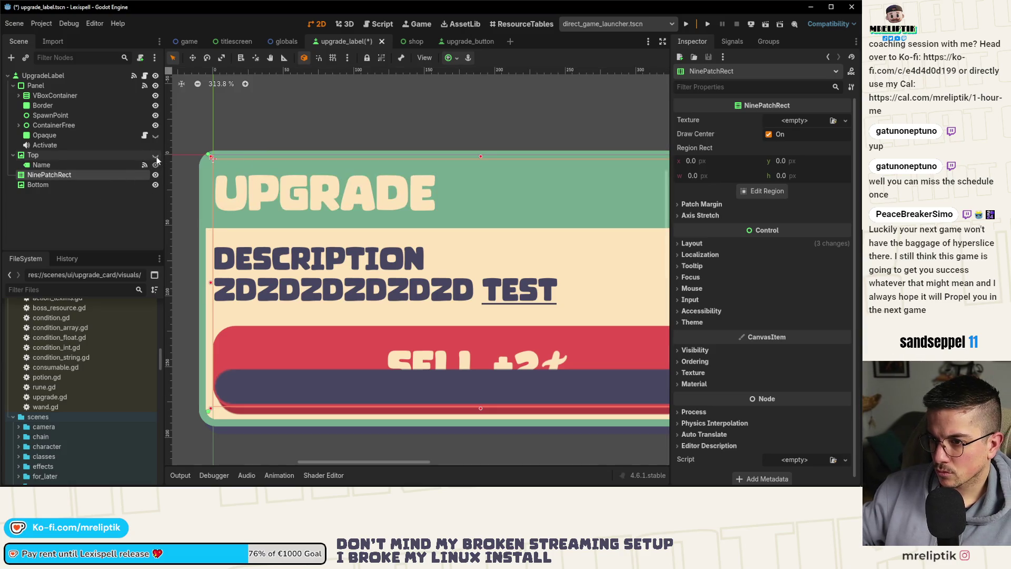
pyautogui.click(156, 155)
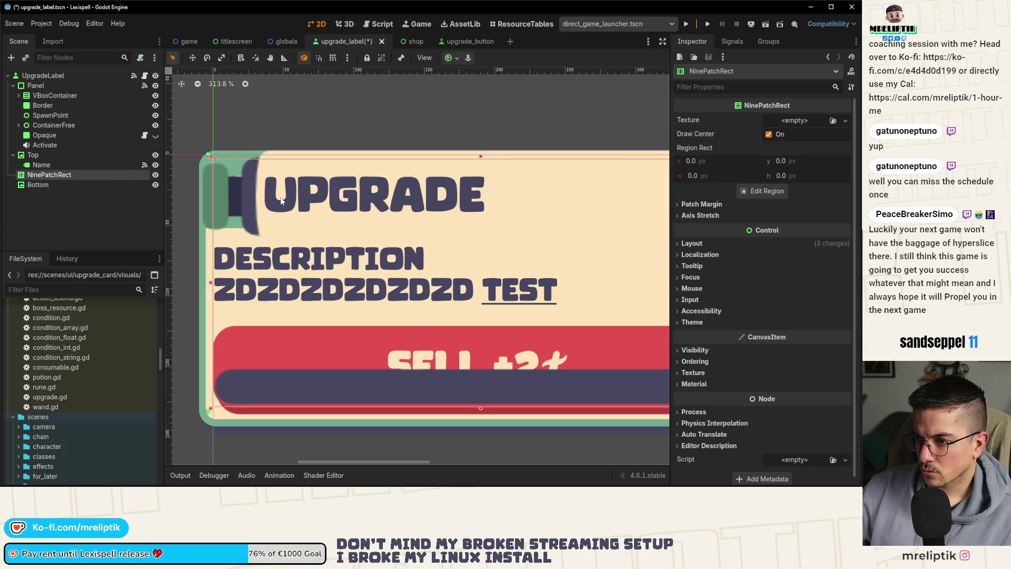
# Pull the Name title label's left edge inward, then switch to Affinity Designer.
pyautogui.scroll(-5, 250, 208)
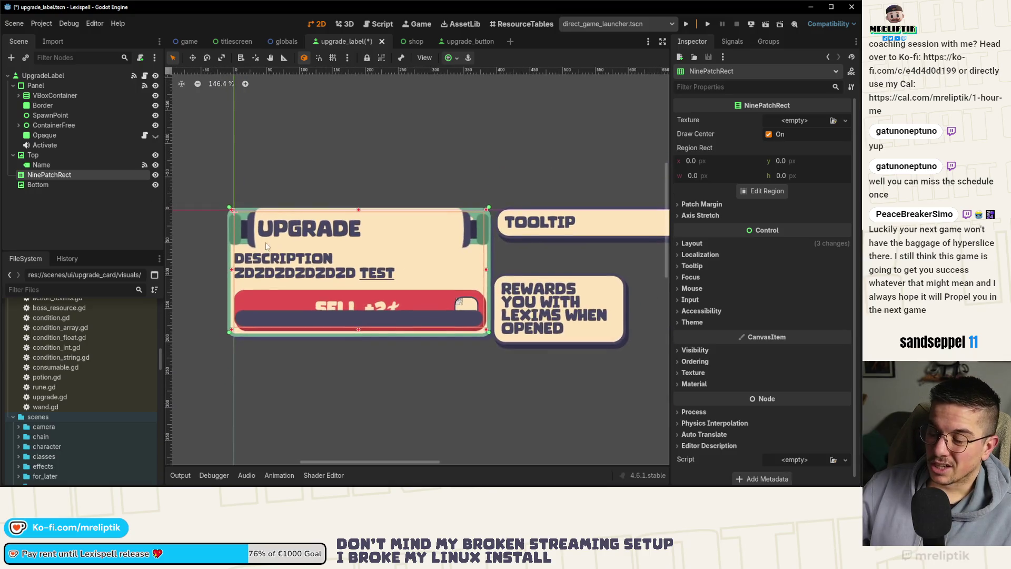
pyautogui.scroll(4, 216, 232)
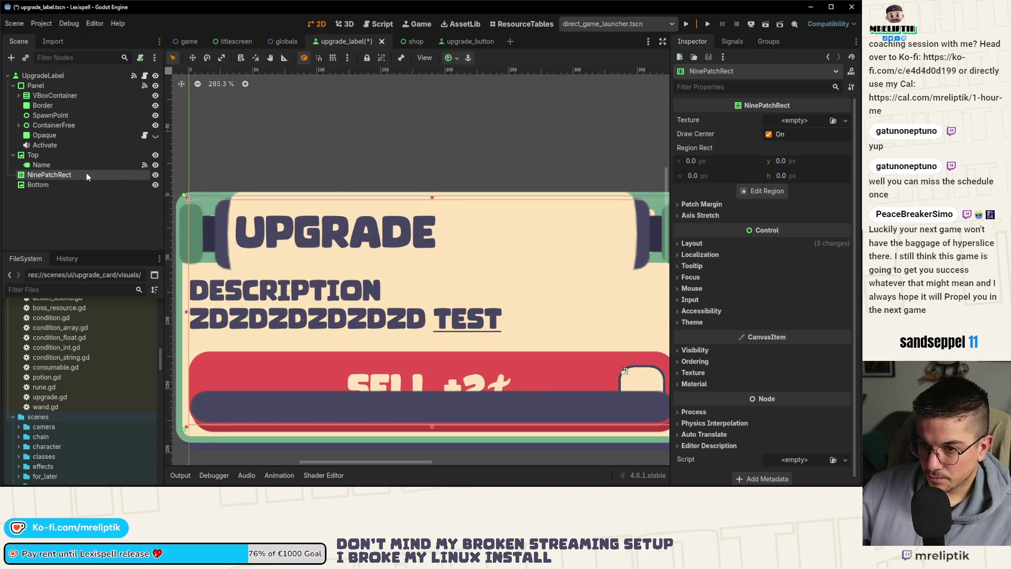
pyautogui.click(68, 164)
pyautogui.moveTo(234, 237); pyautogui.dragTo(237, 233)
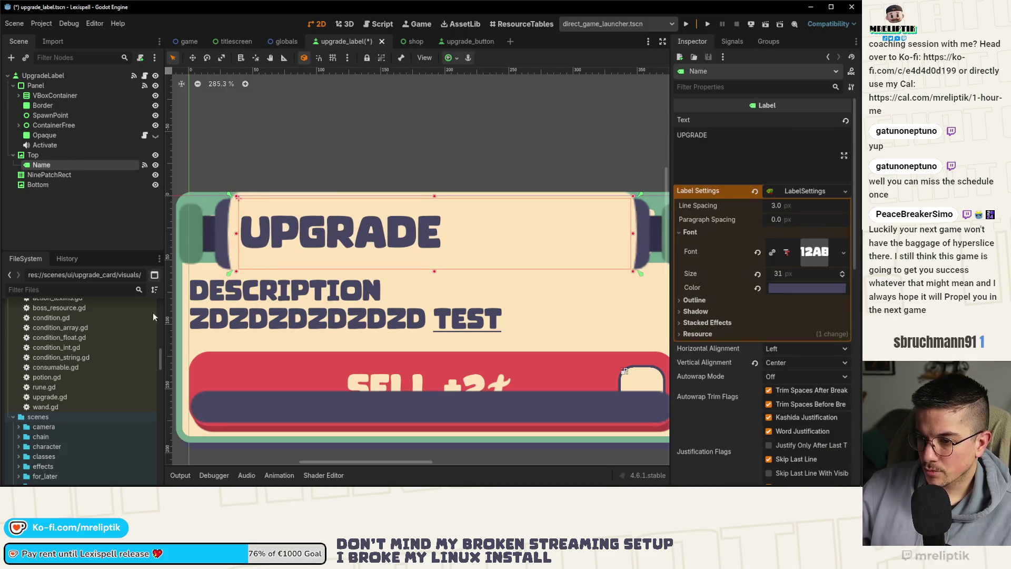
pyautogui.hotkey('alt', 'Tab')
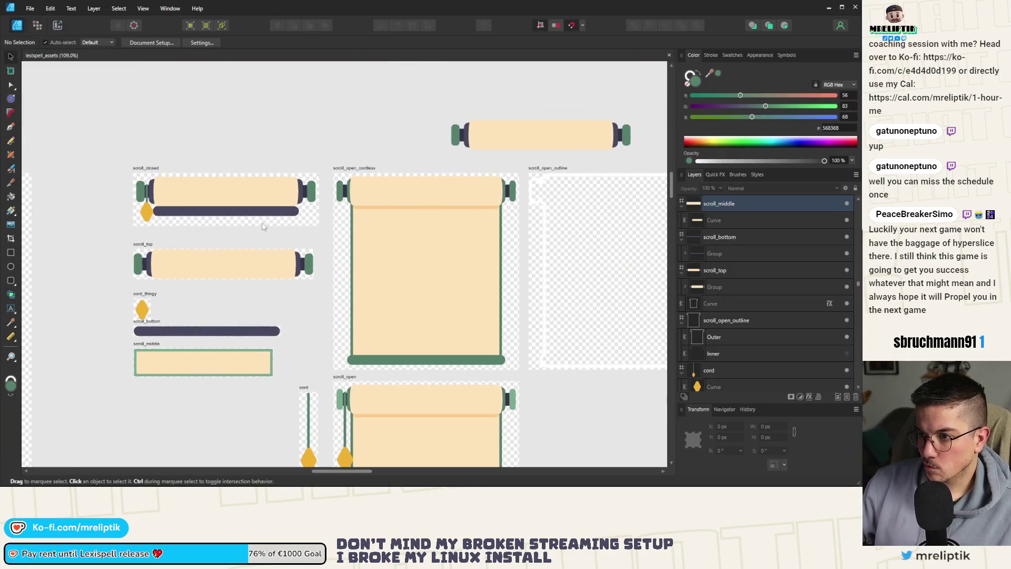
# Select the five top-roller curves and Rectangle of scroll_open_cordless in the Layers panel.
pyautogui.click(405, 186)
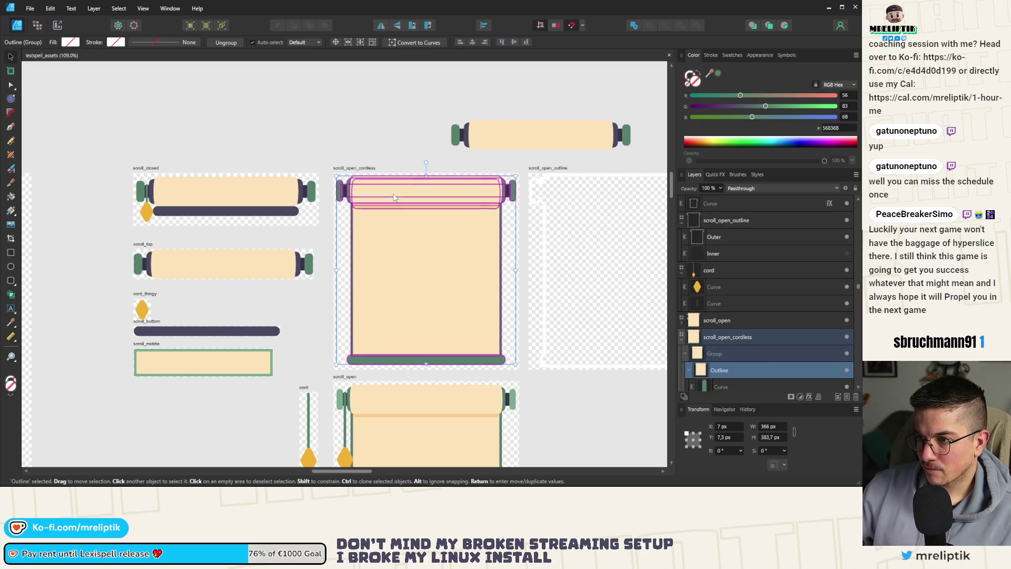
pyautogui.click(331, 214)
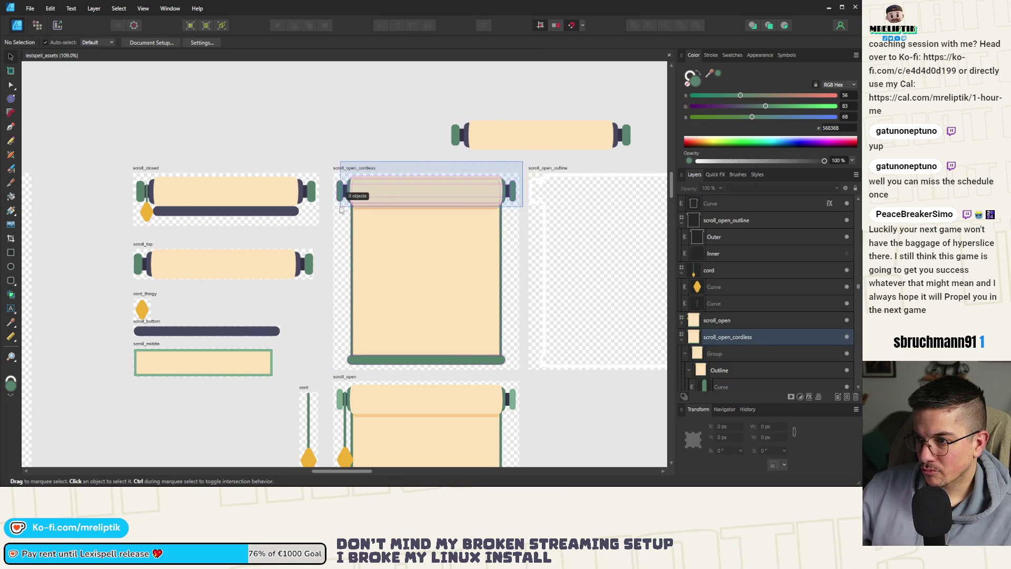
pyautogui.click(383, 189)
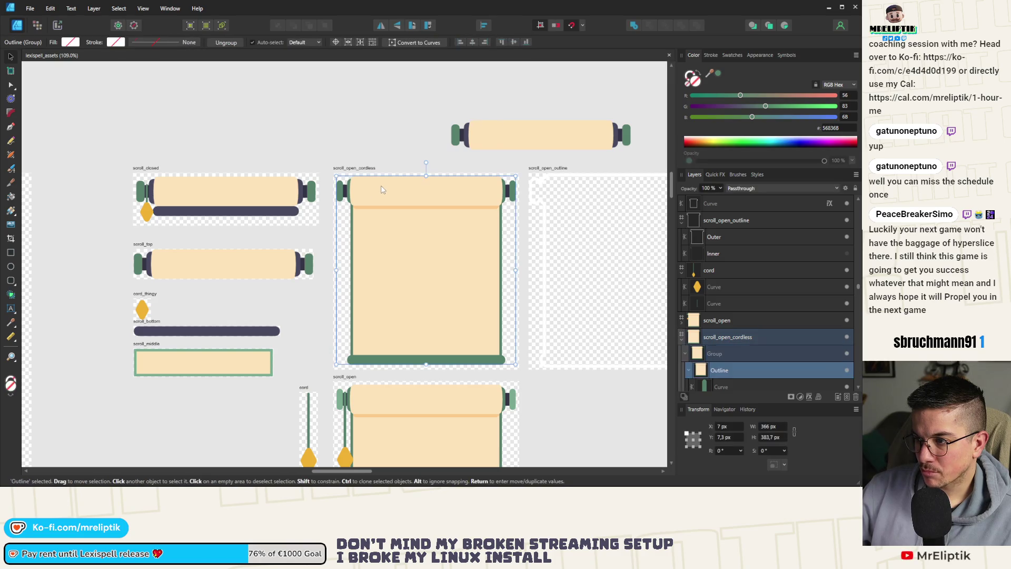
pyautogui.scroll(-3, 723, 367)
pyautogui.click(727, 286)
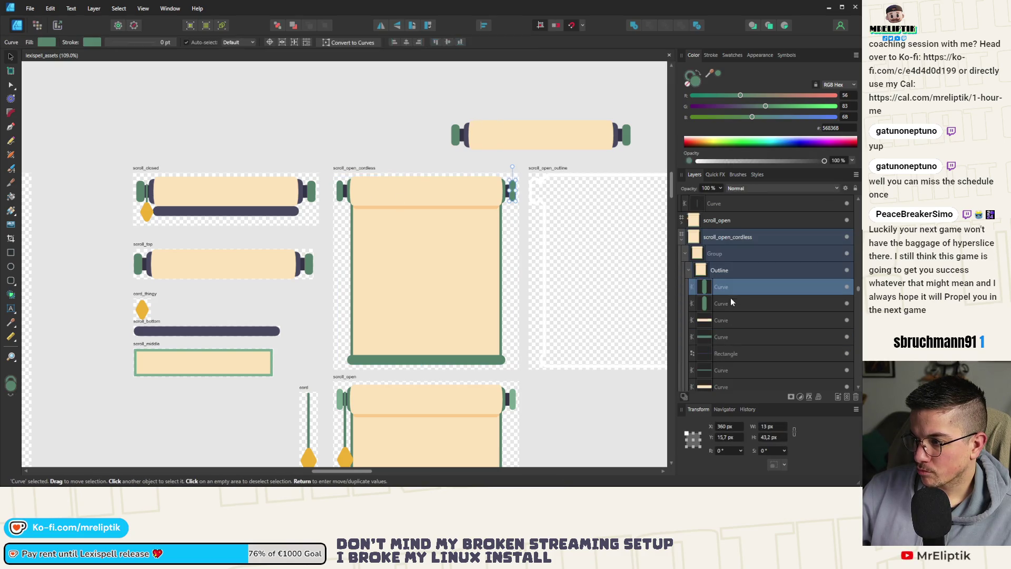
pyautogui.keyDown('shift'); pyautogui.click(726, 304); pyautogui.keyUp('shift')
pyautogui.scroll(5, 419, 219)
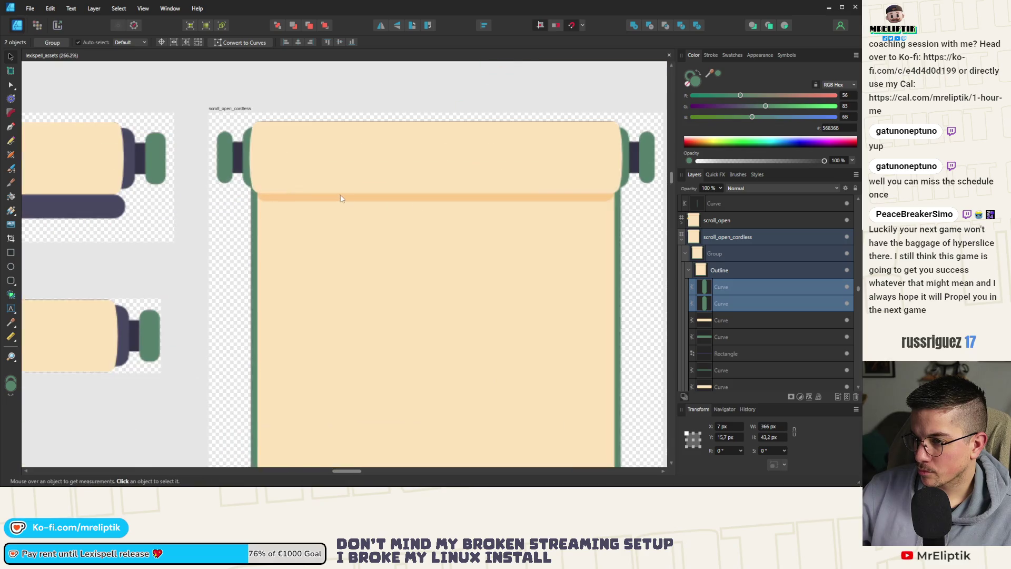
pyautogui.keyDown('shift'); pyautogui.click(271, 188); pyautogui.keyUp('shift')
pyautogui.keyDown('shift'); pyautogui.click(241, 156); pyautogui.keyUp('shift')
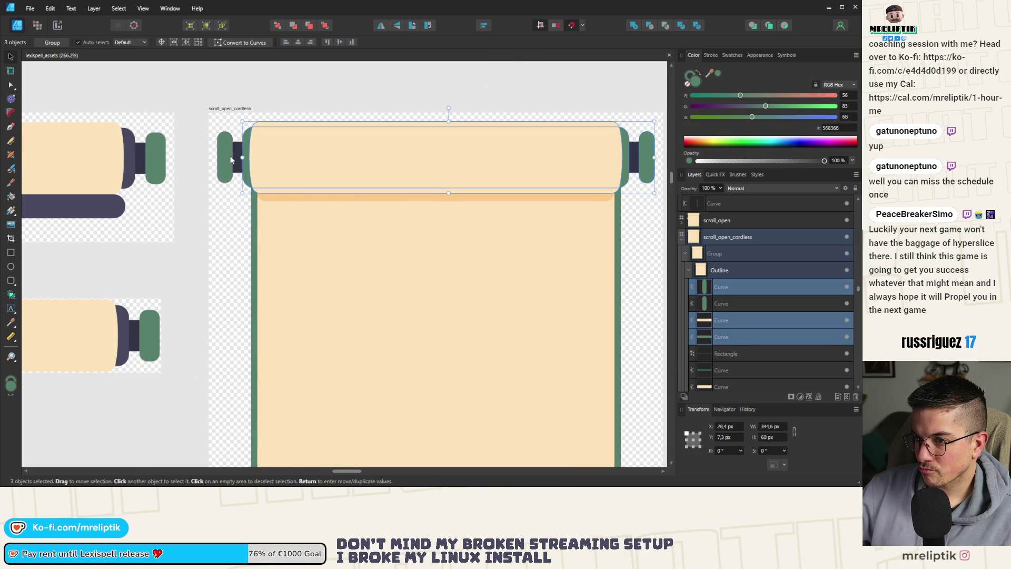
pyautogui.keyDown('shift'); pyautogui.click(236, 151); pyautogui.keyUp('shift')
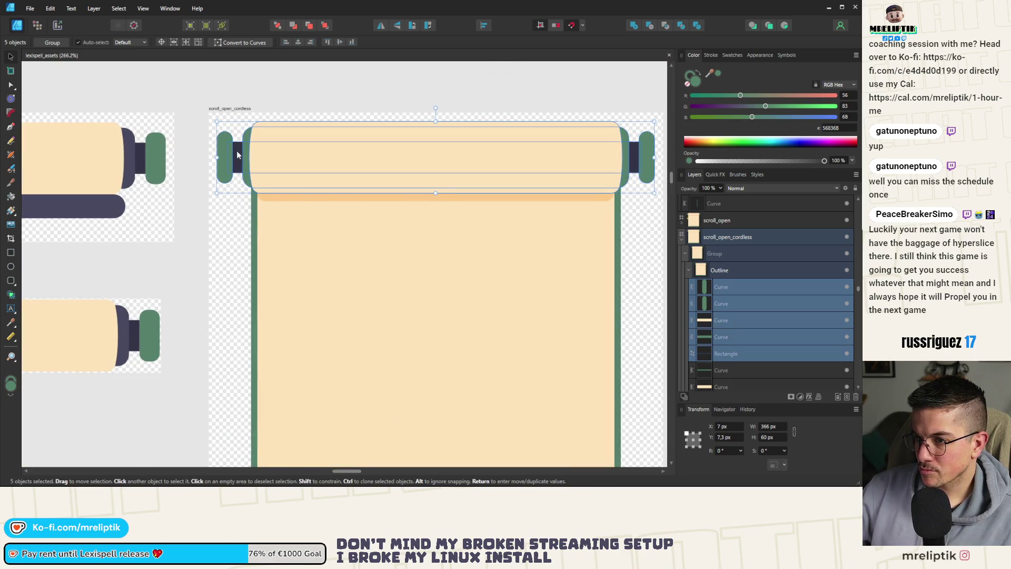
pyautogui.keyDown('shift'); pyautogui.click(646, 157); pyautogui.keyUp('shift')
pyautogui.scroll(-5, 637, 174)
pyautogui.keyDown('shift'); pyautogui.click(623, 171); pyautogui.keyUp('shift')
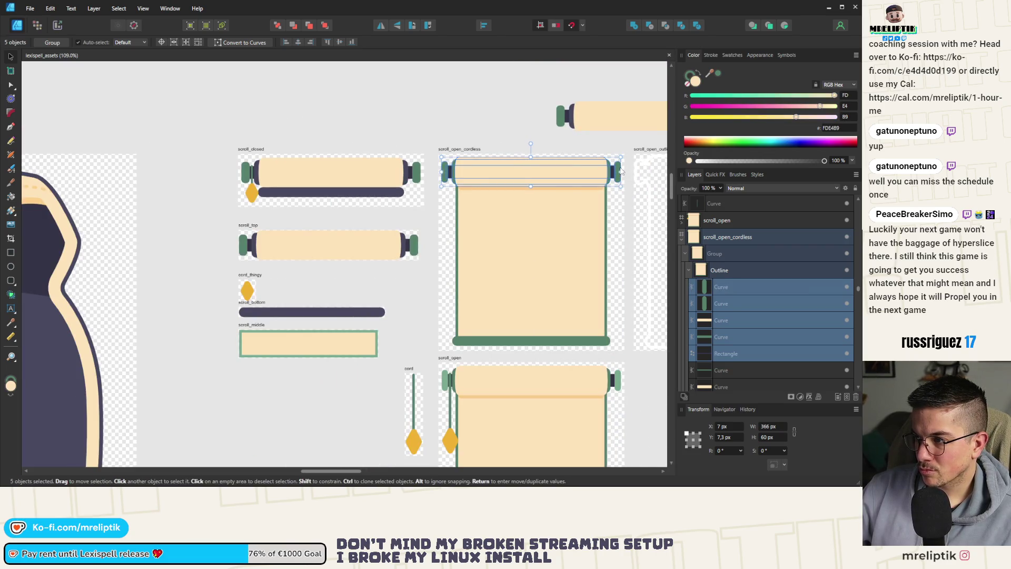
pyautogui.hscroll(1, 280, 229)
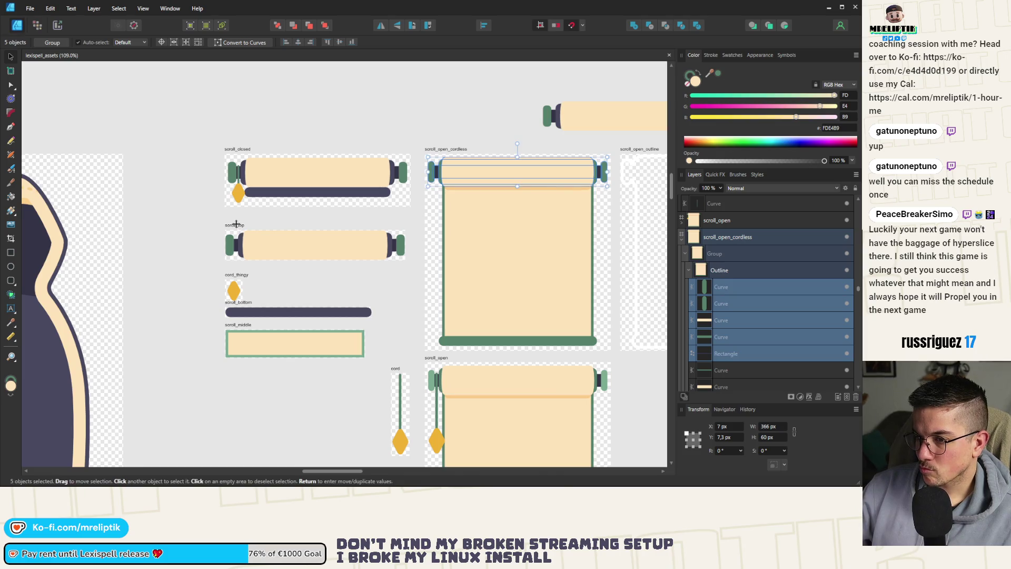
# Copy the five roller shapes and paste them into the scroll_top artboard.
pyautogui.hotkey('ctrl', 'c')
pyautogui.hotkey('ctrl', 'v')
pyautogui.scroll(3, 263, 251)
# Align the pasted roller to scroll_top's top-left corner and group the five shapes.
pyautogui.moveTo(283, 258); pyautogui.dragTo(277, 253)
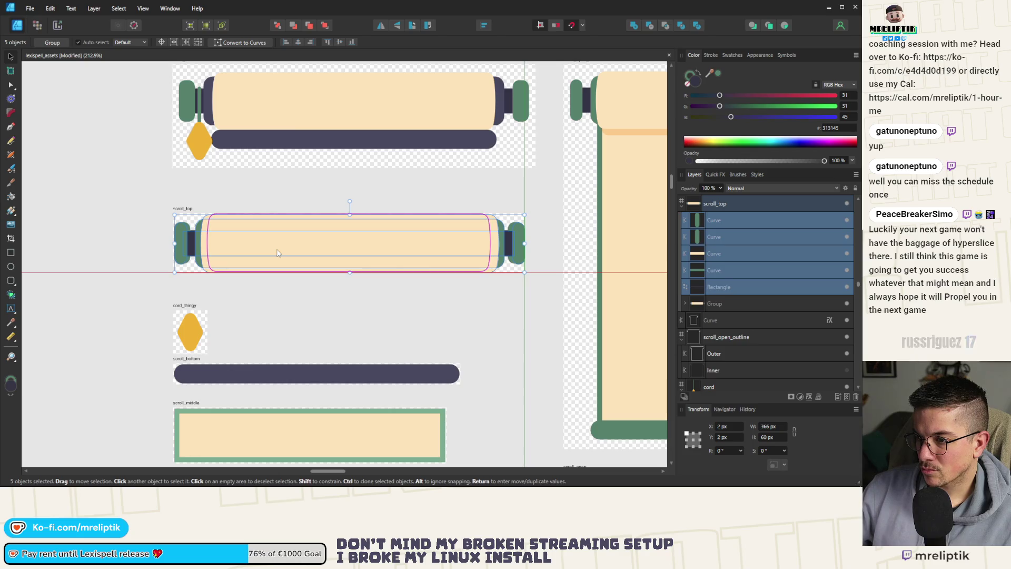
pyautogui.moveTo(278, 252); pyautogui.dragTo(277, 252)
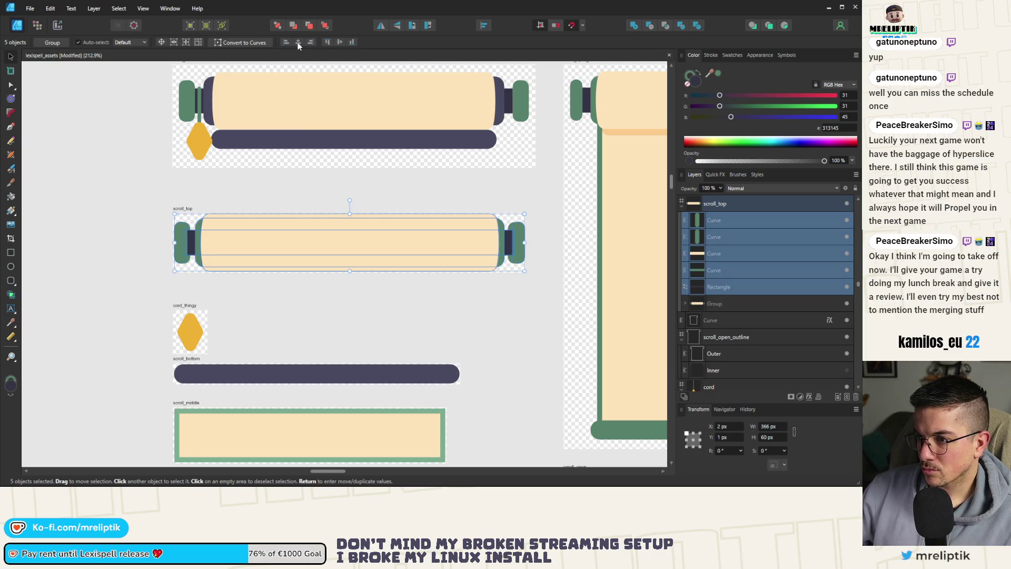
pyautogui.hotkey('ctrl', 'g')
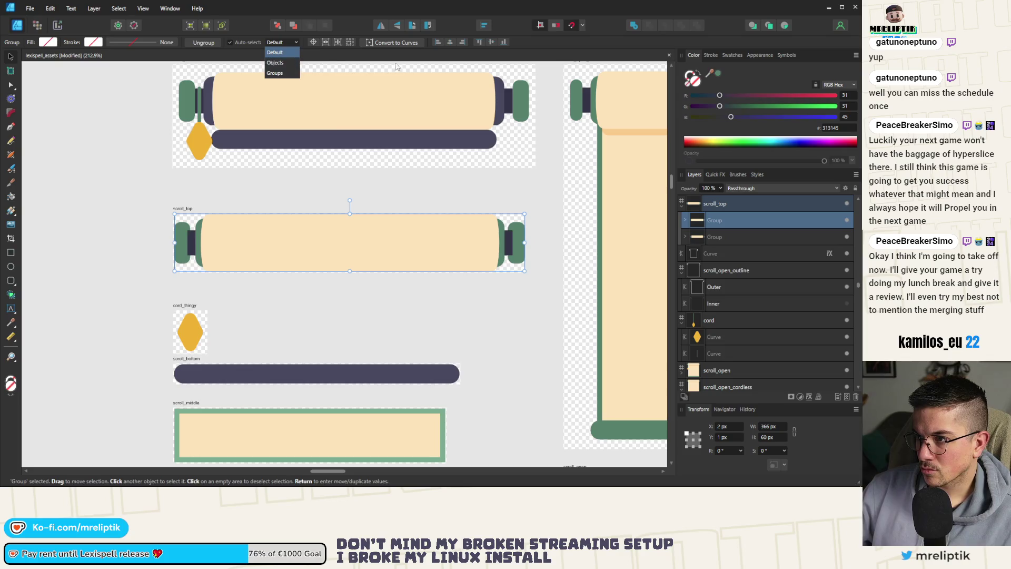
pyautogui.press('Escape')
pyautogui.press('Left')
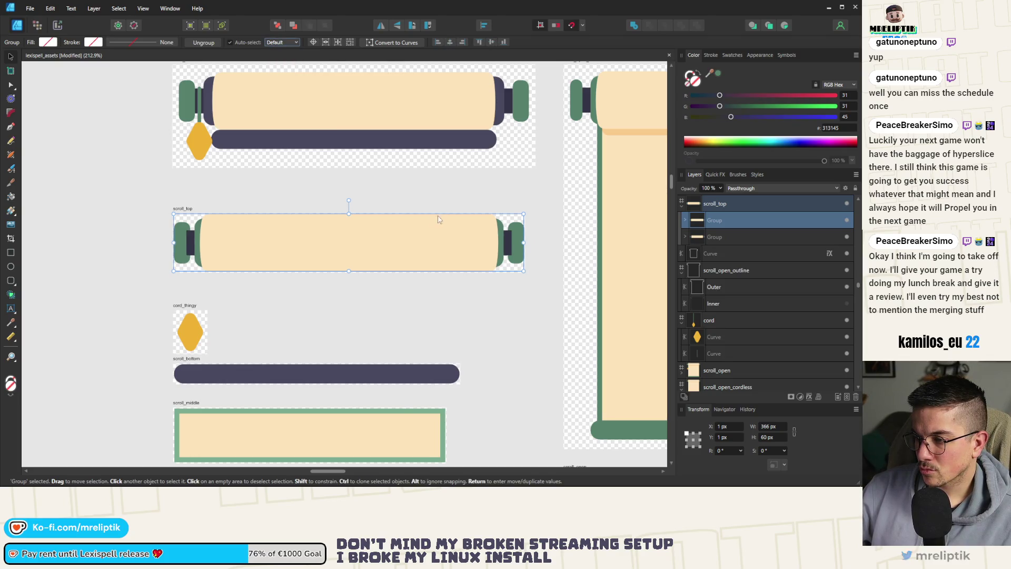
# Move the roller group below the artboards and recolour its body outline dark purple.
pyautogui.moveTo(290, 244)
pyautogui.mouseDown()
pyautogui.moveTo(297, 270)
pyautogui.moveTo(234, 276)
pyautogui.moveTo(105, 211)
pyautogui.moveTo(132, 200)
pyautogui.moveTo(319, 199)
pyautogui.moveTo(355, 394)
pyautogui.moveTo(392, 384)
pyautogui.mouseUp()
pyautogui.scroll(-3, 105, 210)
pyautogui.scroll(1, 263, 394)
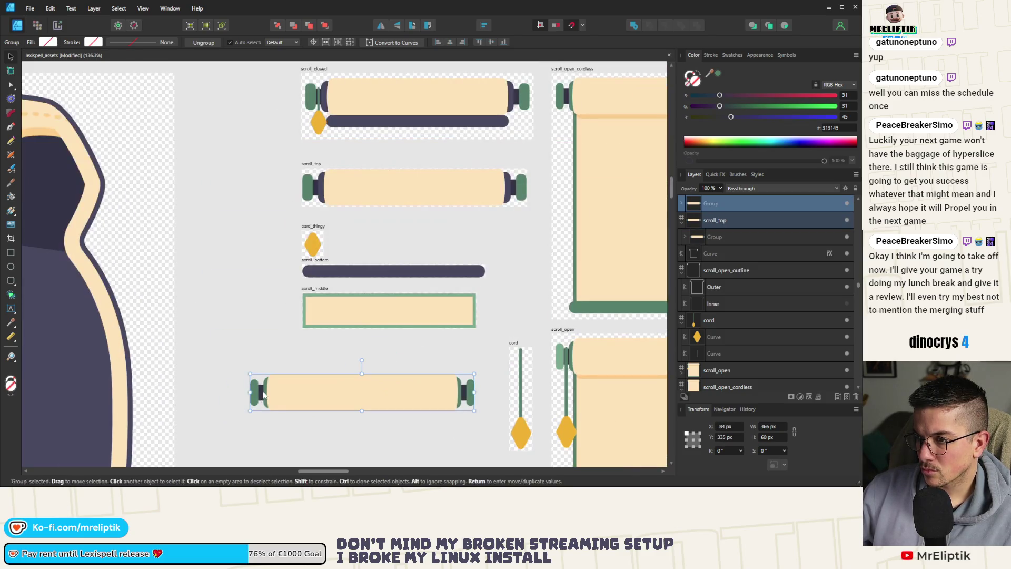
pyautogui.doubleClick(265, 392)
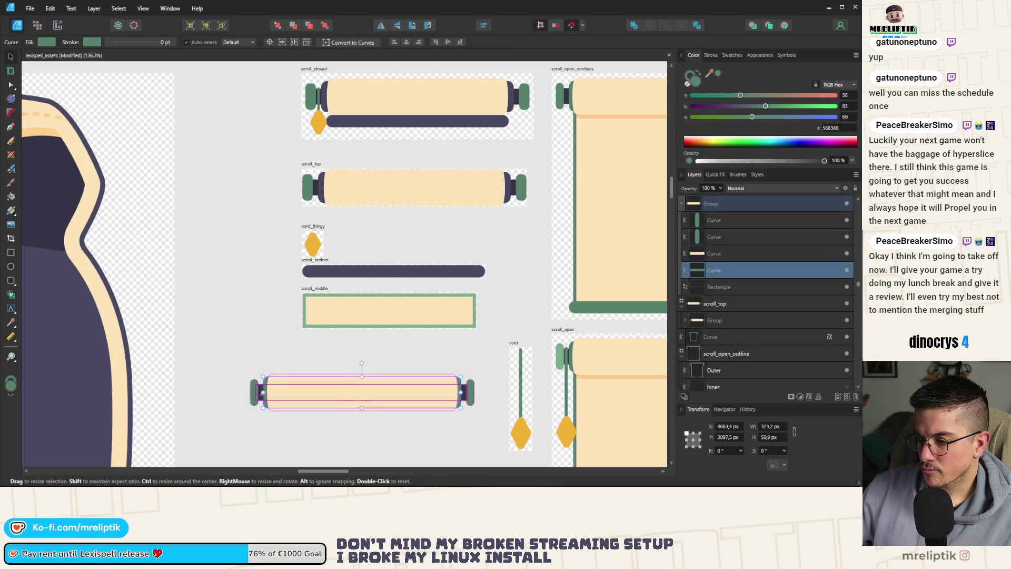
pyautogui.moveTo(708, 75); pyautogui.dragTo(507, 182)
pyautogui.press('Escape')
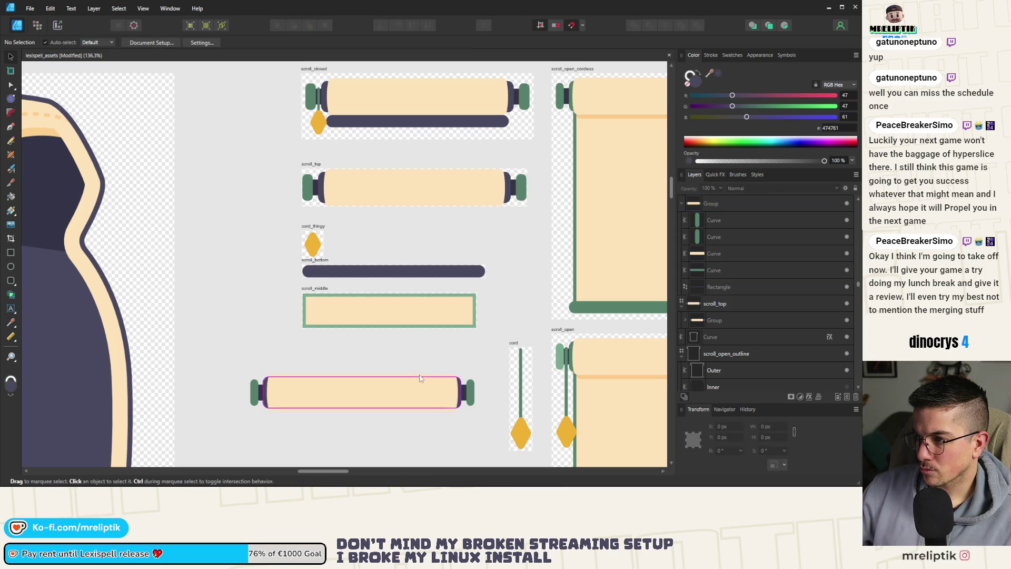
pyautogui.click(363, 398)
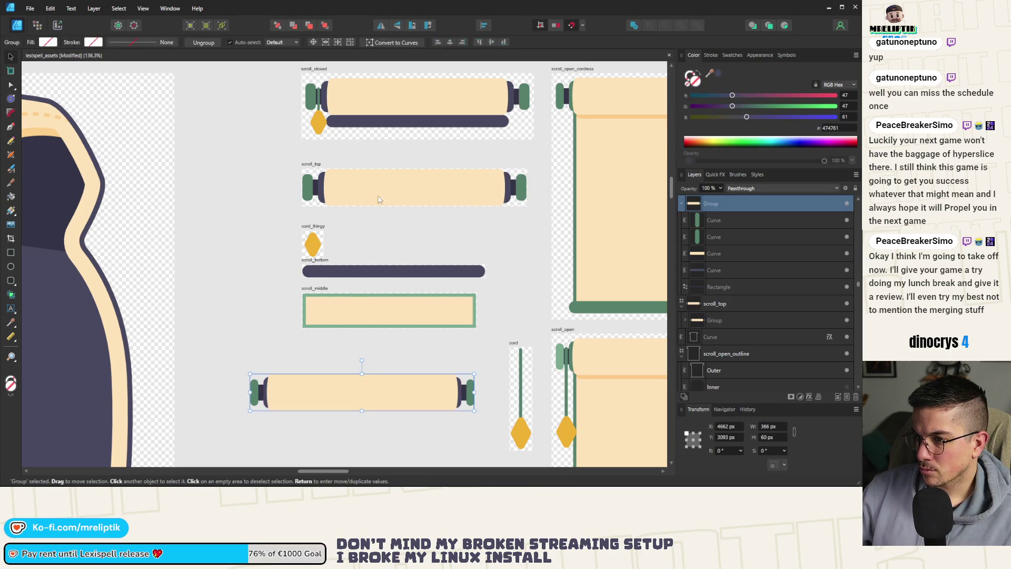
pyautogui.moveTo(368, 387)
pyautogui.mouseDown()
pyautogui.moveTo(415, 194)
pyautogui.moveTo(379, 204)
pyautogui.mouseUp()
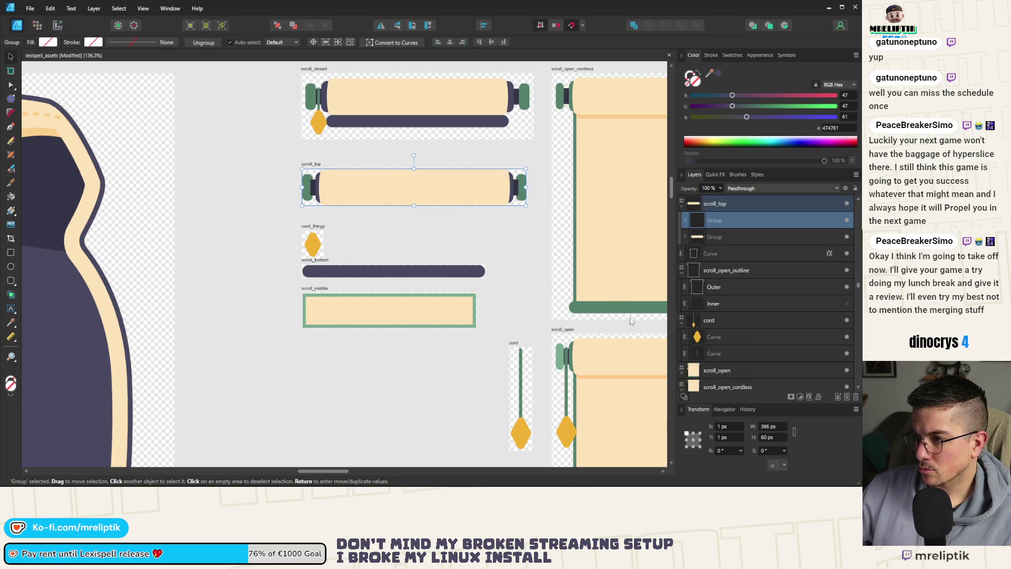
pyautogui.scroll(5, 376, 176)
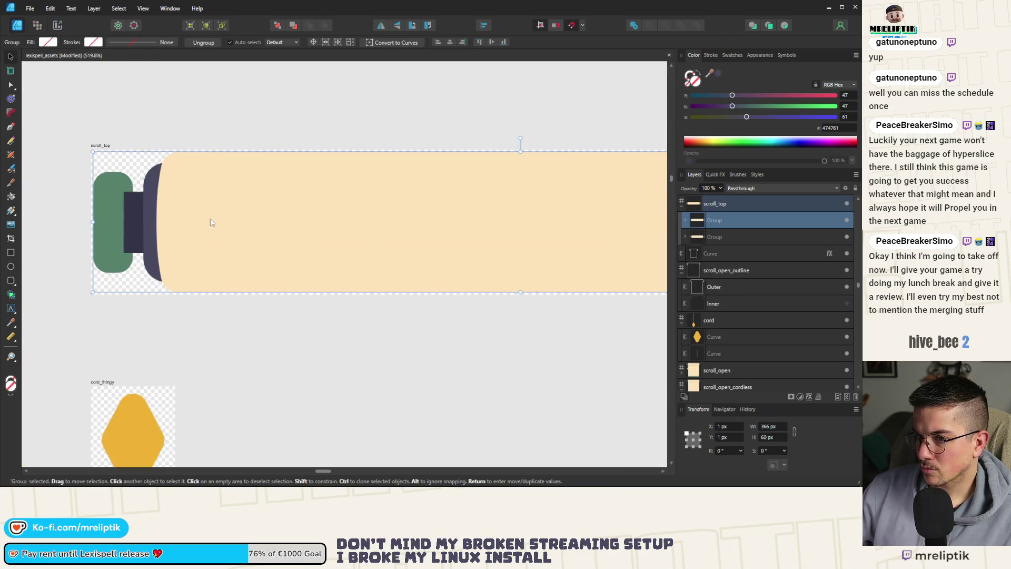
pyautogui.click(122, 209)
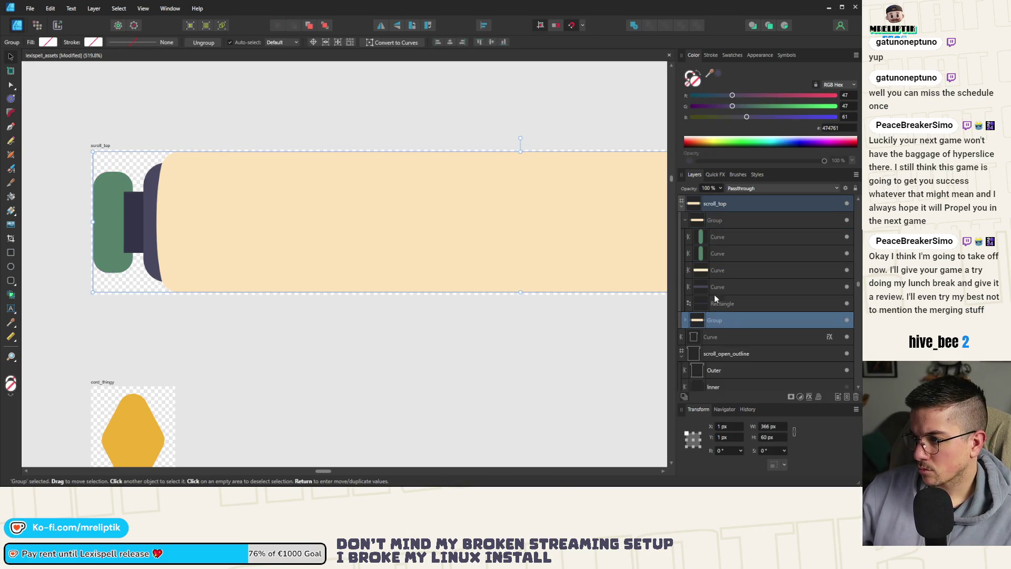
pyautogui.moveTo(716, 304)
pyautogui.mouseDown()
pyautogui.moveTo(723, 211)
pyautogui.moveTo(726, 253)
pyautogui.mouseUp()
pyautogui.hotkey('ctrl', 'z')
pyautogui.hotkey('ctrl', 'z')
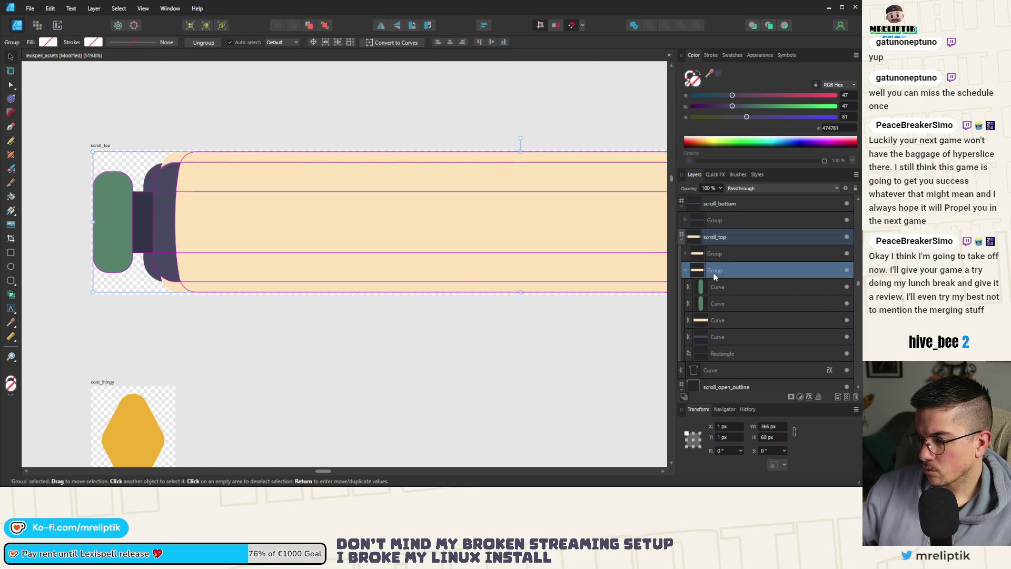
pyautogui.scroll(-5, 66, 237)
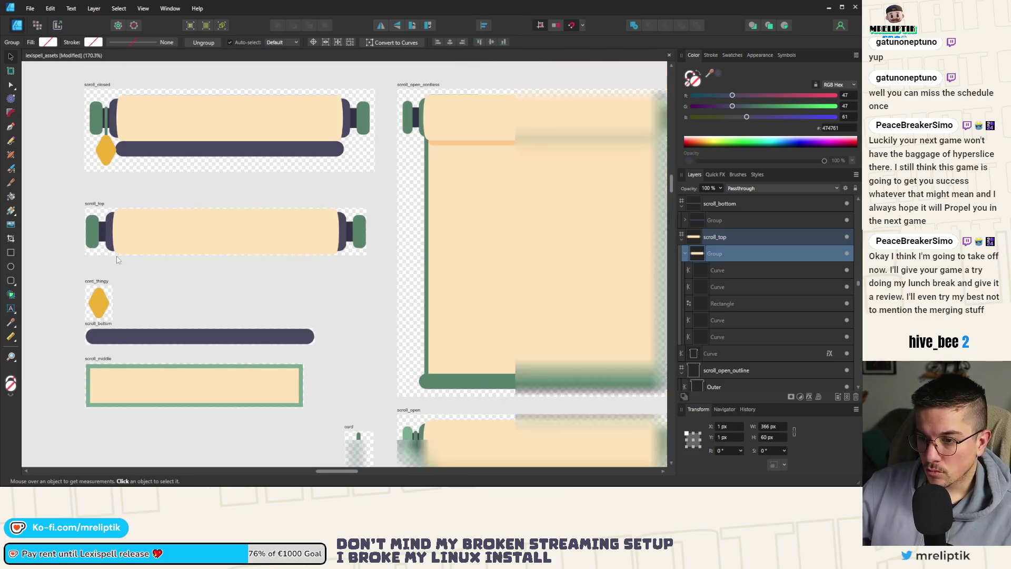
pyautogui.click(185, 282)
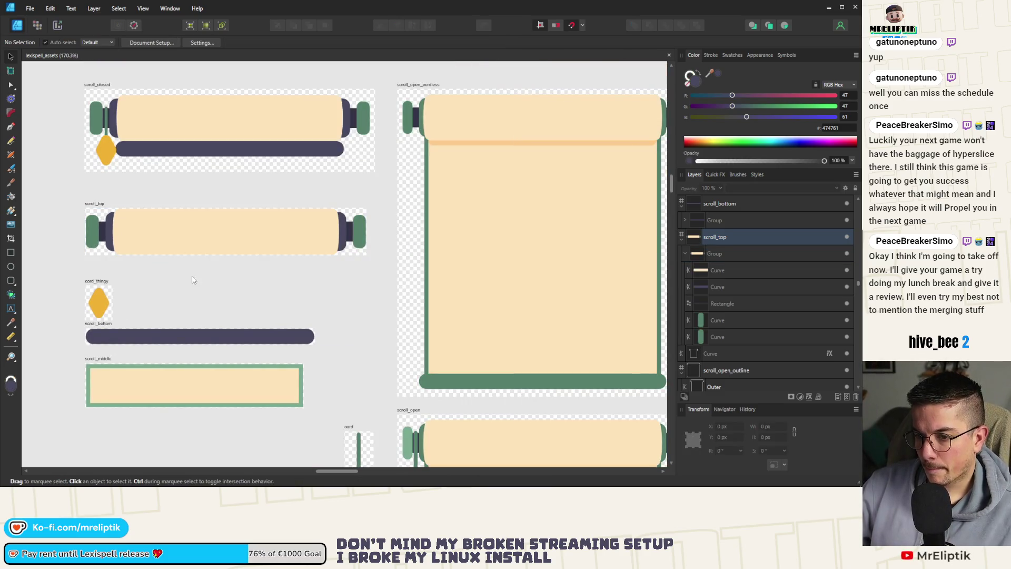
pyautogui.scroll(-2, 128, 279)
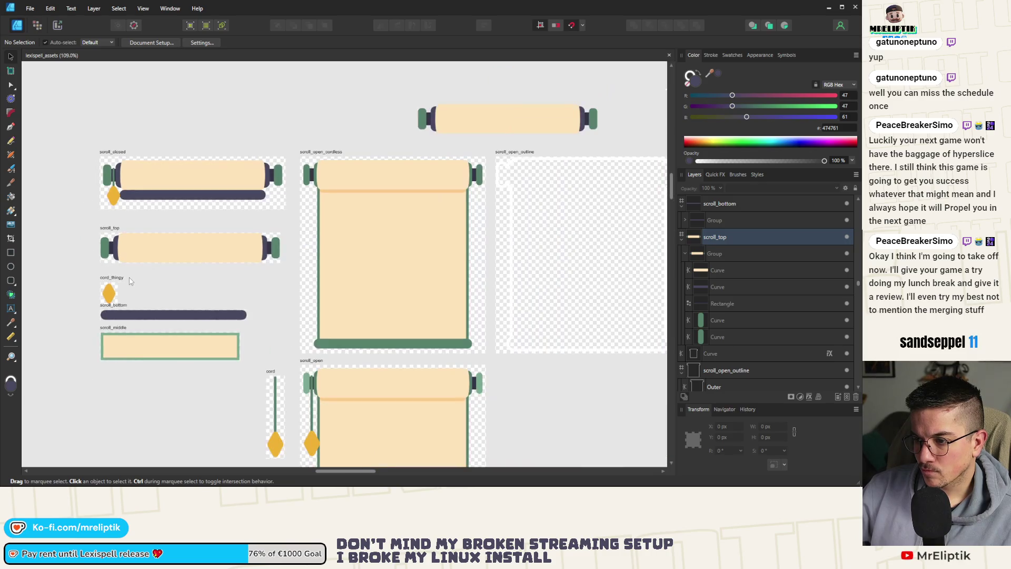
pyautogui.click(140, 315)
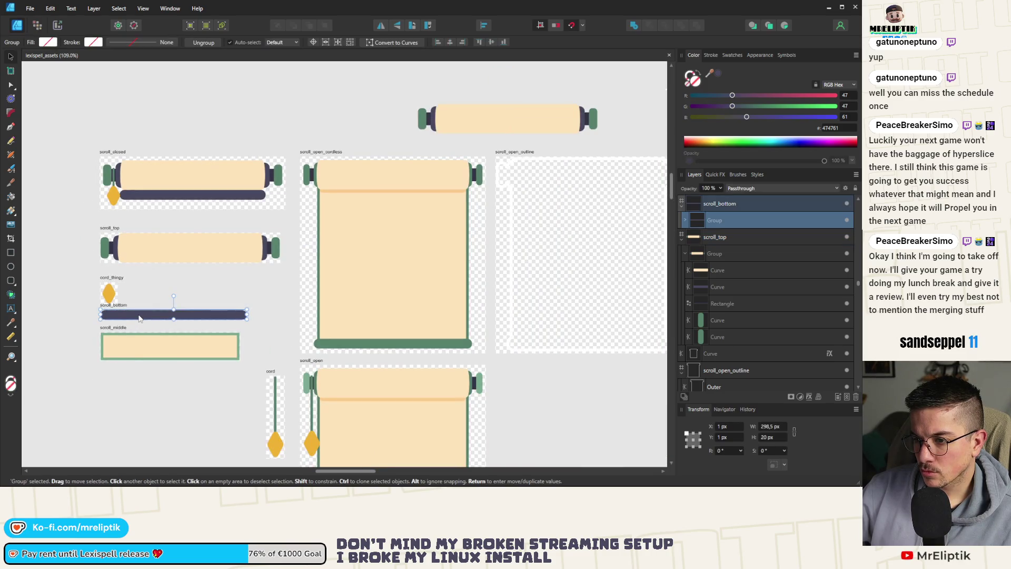
# Paste the new curve into scroll_bottom, set the artboard width to 325,2 px, and save.
pyautogui.hotkey('ctrl', 'v')
pyautogui.scroll(5, 113, 305)
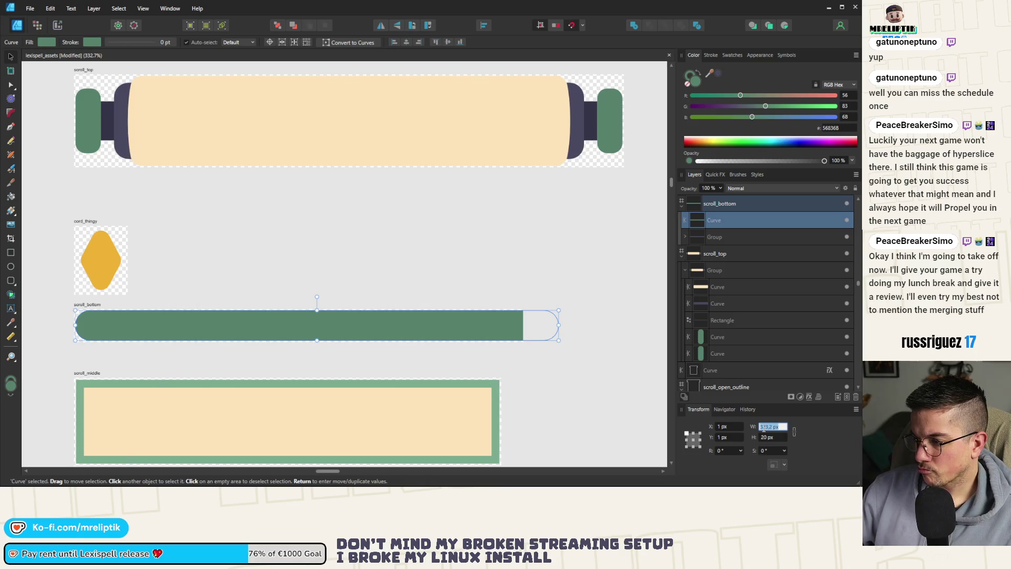
pyautogui.click(78, 306)
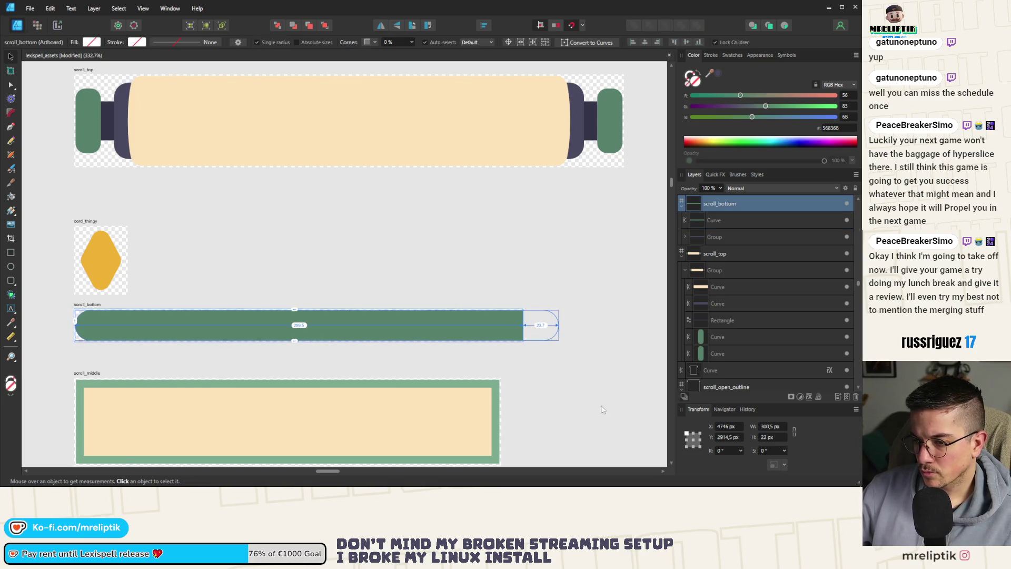
pyautogui.click(764, 427)
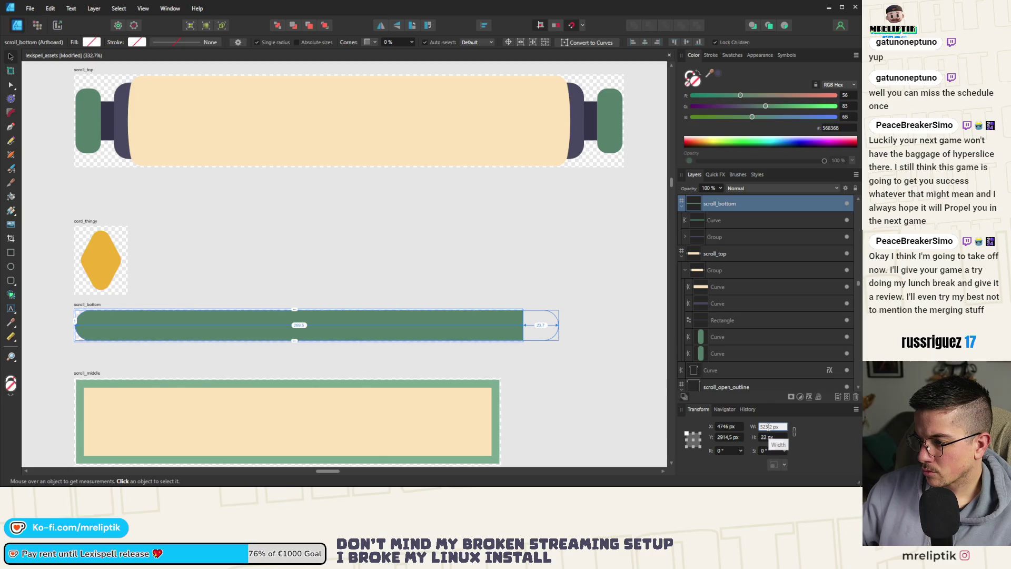
pyautogui.press('Return')
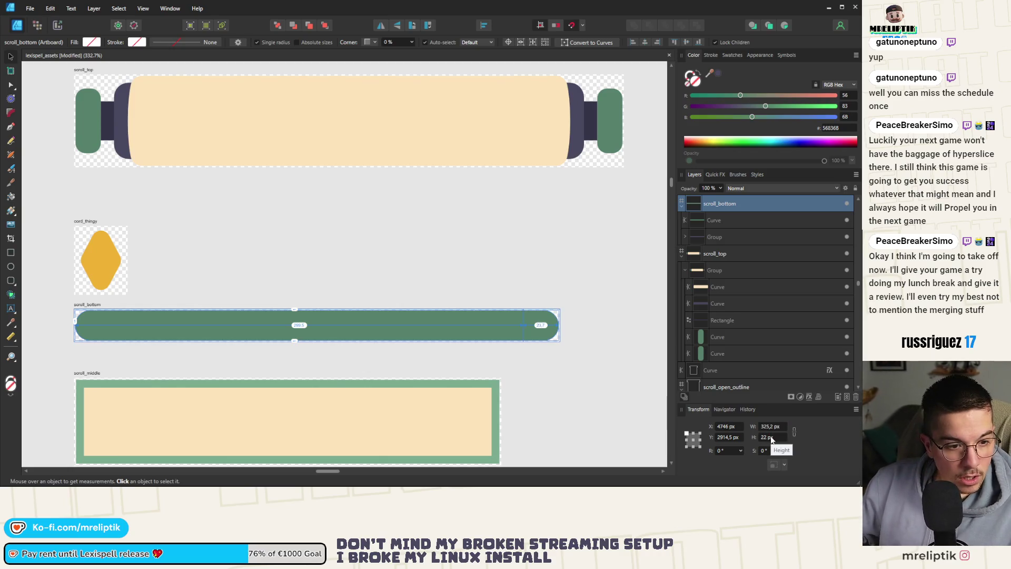
pyautogui.hotkey('ctrl', 's')
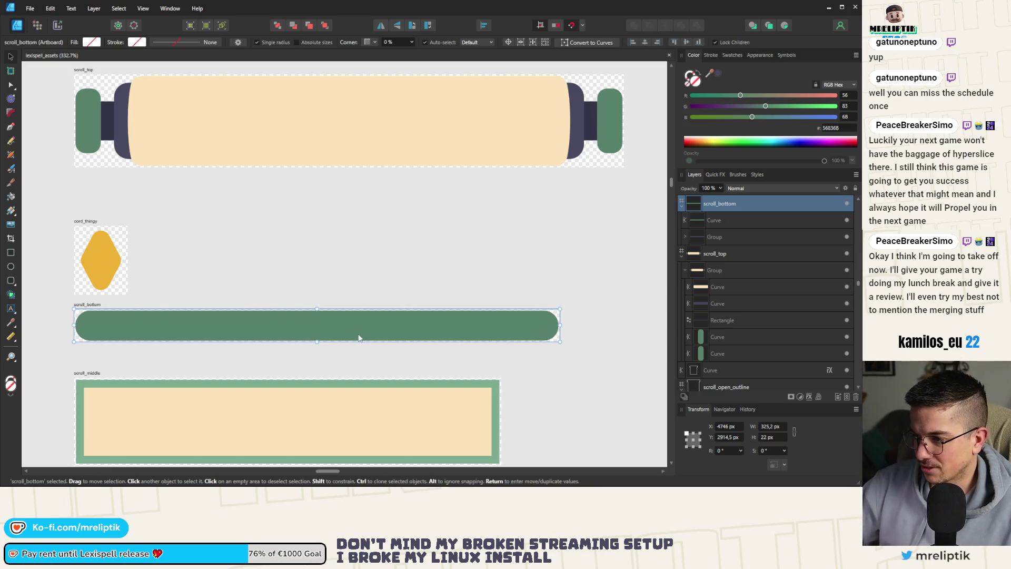
# Fill the new curve with the old bar's sampled dark purple and delete the old bar group.
pyautogui.click(308, 338)
pyautogui.scroll(-1, 298, 295)
pyautogui.moveTo(312, 321)
pyautogui.mouseDown()
pyautogui.moveTo(313, 344)
pyautogui.moveTo(313, 323)
pyautogui.mouseUp()
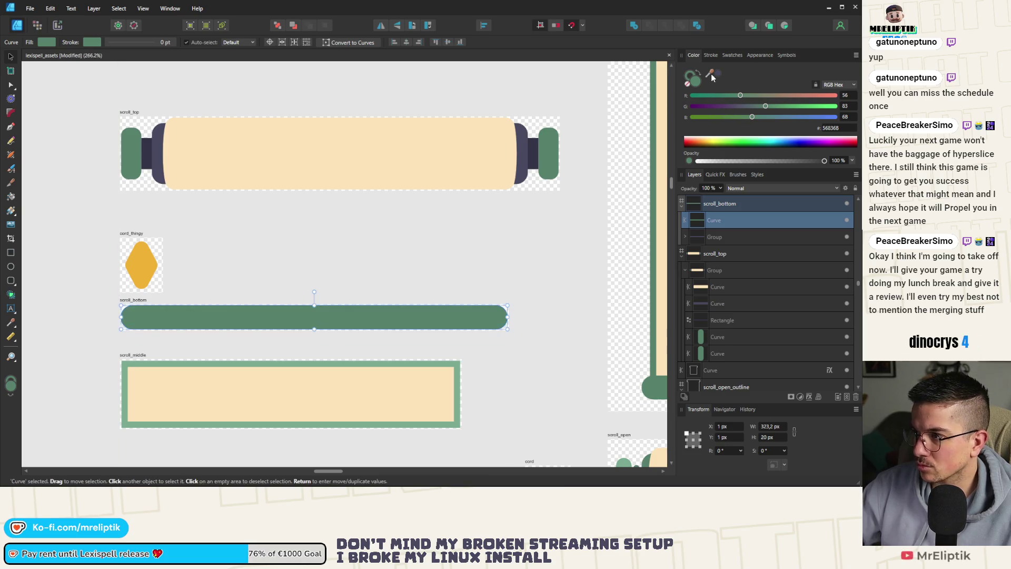
pyautogui.moveTo(711, 74); pyautogui.dragTo(521, 149)
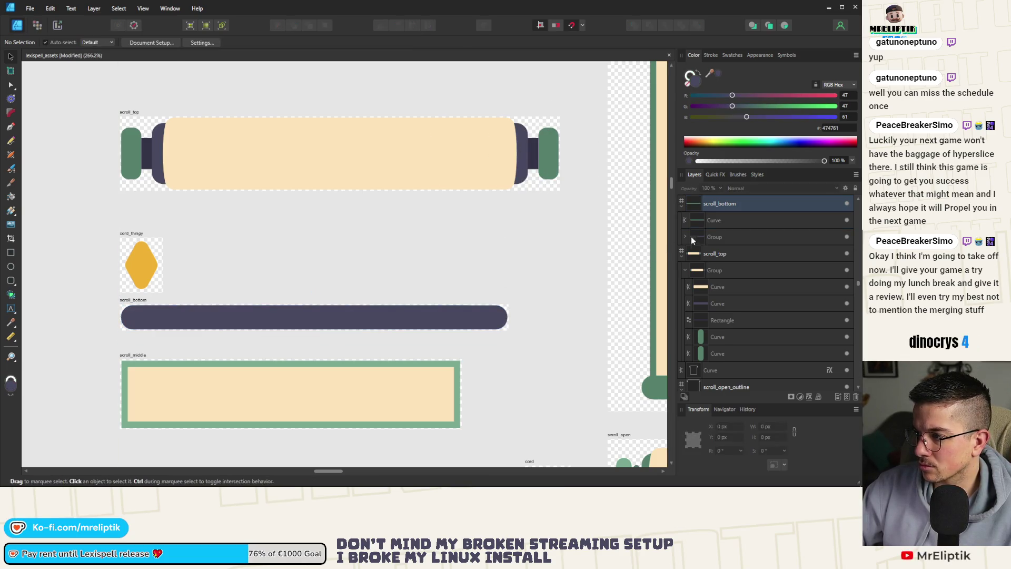
pyautogui.click(718, 236)
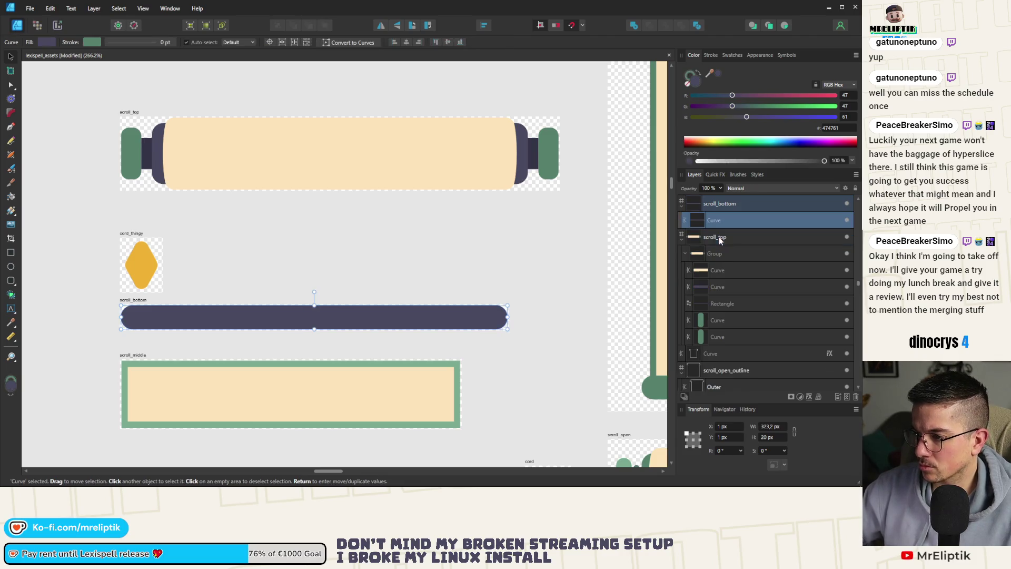
pyautogui.press('Return')
pyautogui.press('Escape')
pyautogui.press('Delete')
# Export the scroll_bottom artboard, replacing the existing scroll_bottom.png.
pyautogui.click(136, 300)
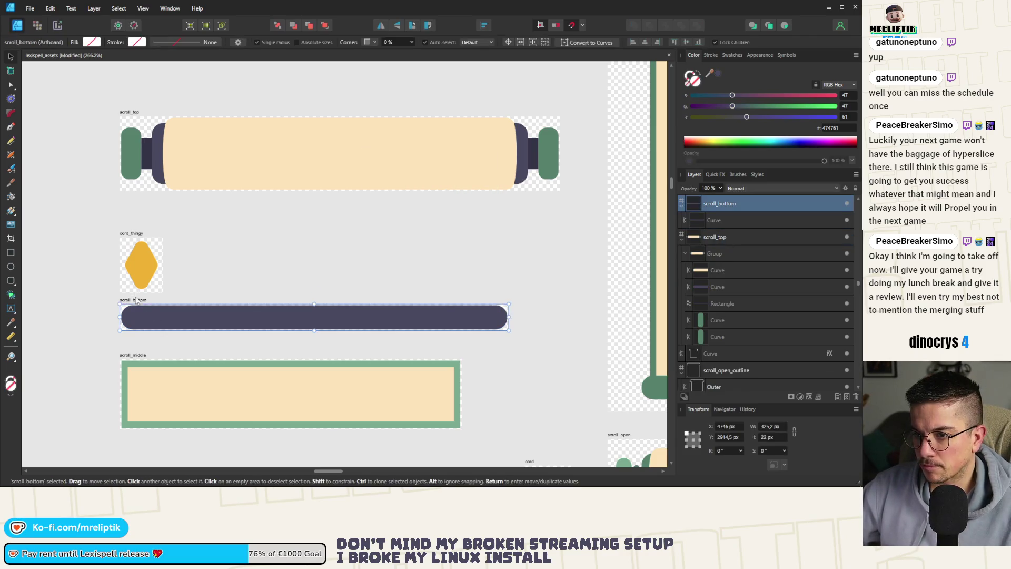
pyautogui.hotkey('ctrl', 'alt', 'shift', 'w')
pyautogui.click(476, 390)
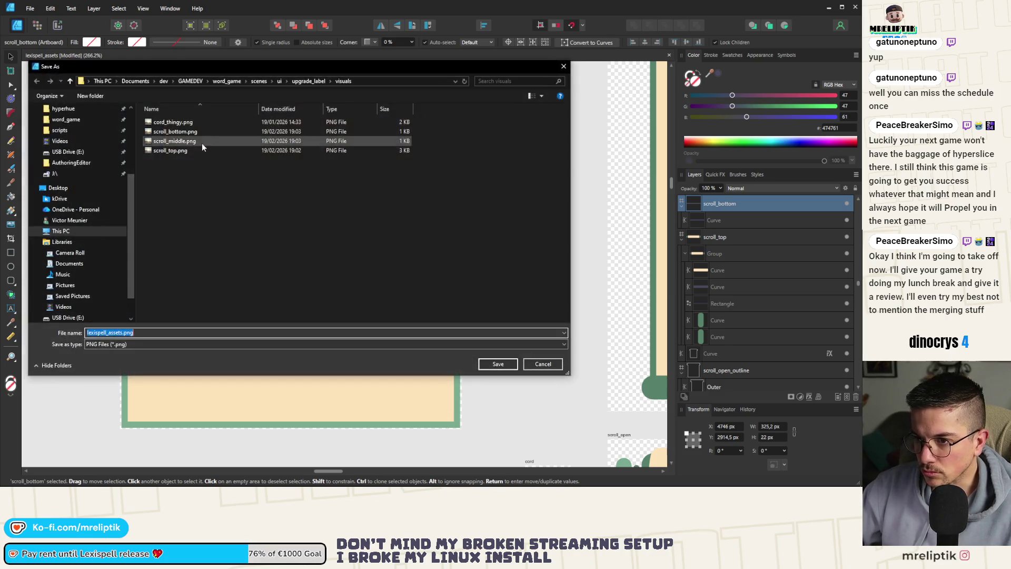
pyautogui.doubleClick(179, 131)
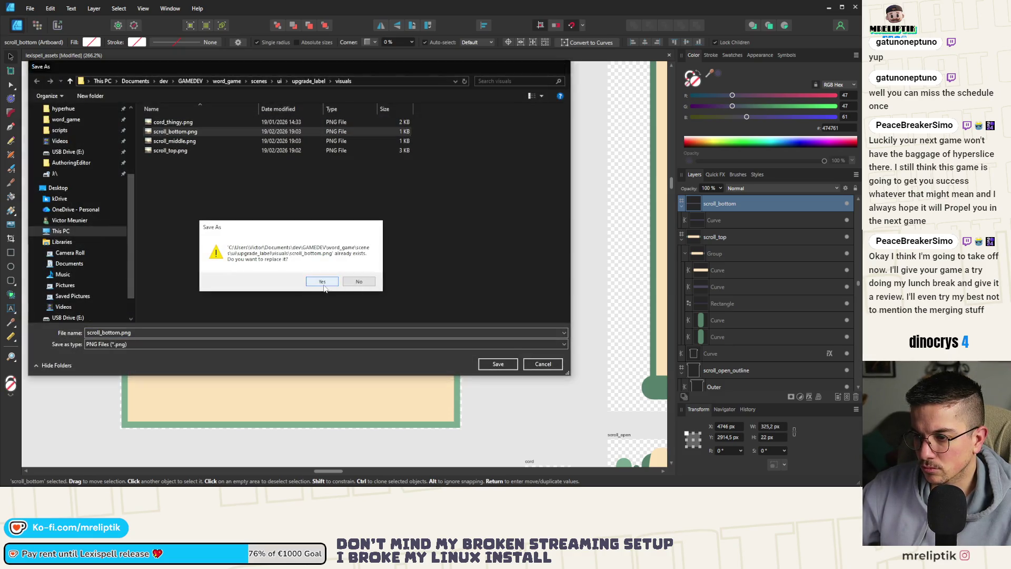
pyautogui.click(318, 286)
# Export the scroll_top artboard, replacing the existing scroll_top.png.
pyautogui.click(132, 112)
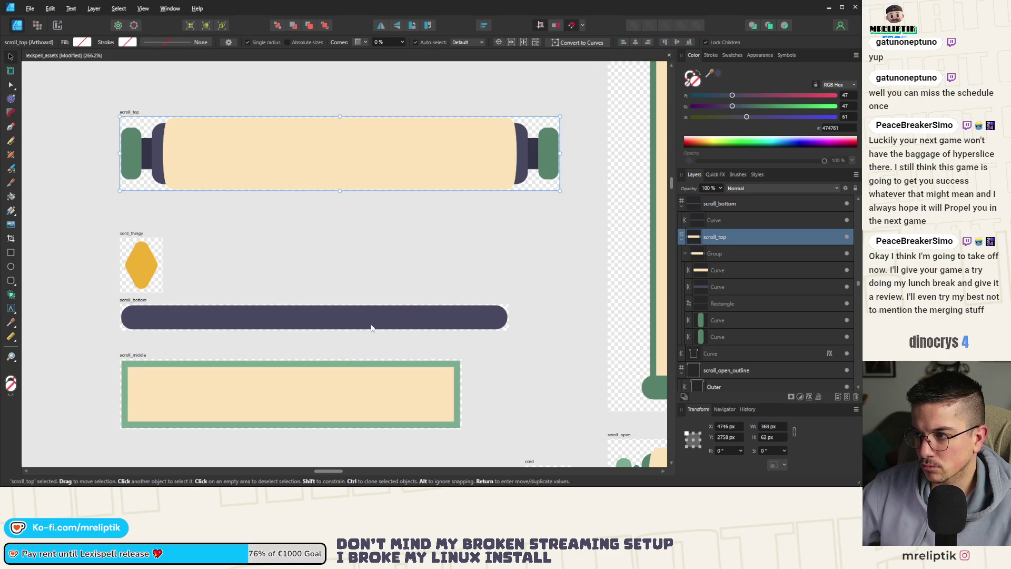
pyautogui.hotkey('ctrl', 'alt', 'shift', 'w')
pyautogui.click(494, 399)
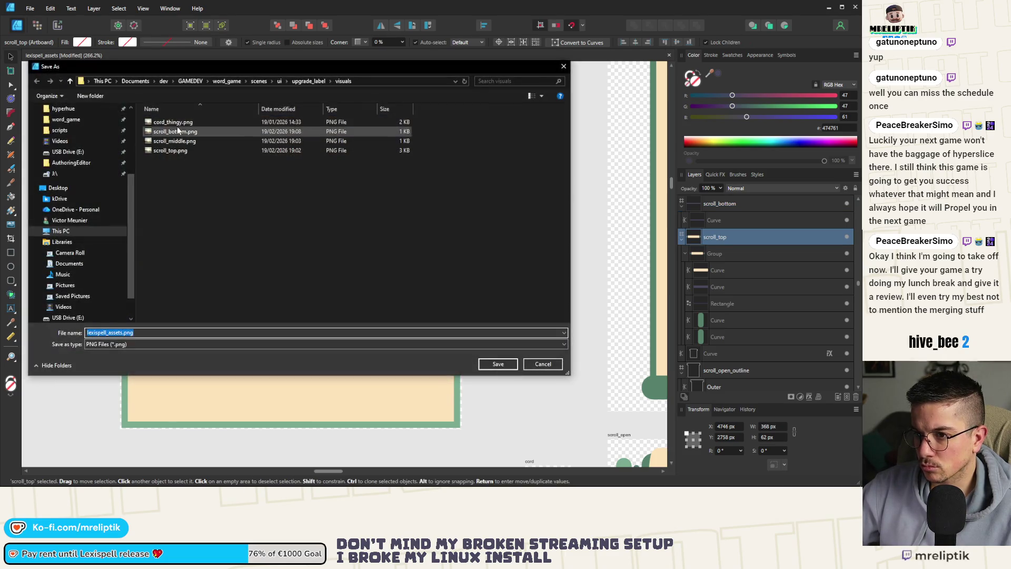
pyautogui.doubleClick(165, 150)
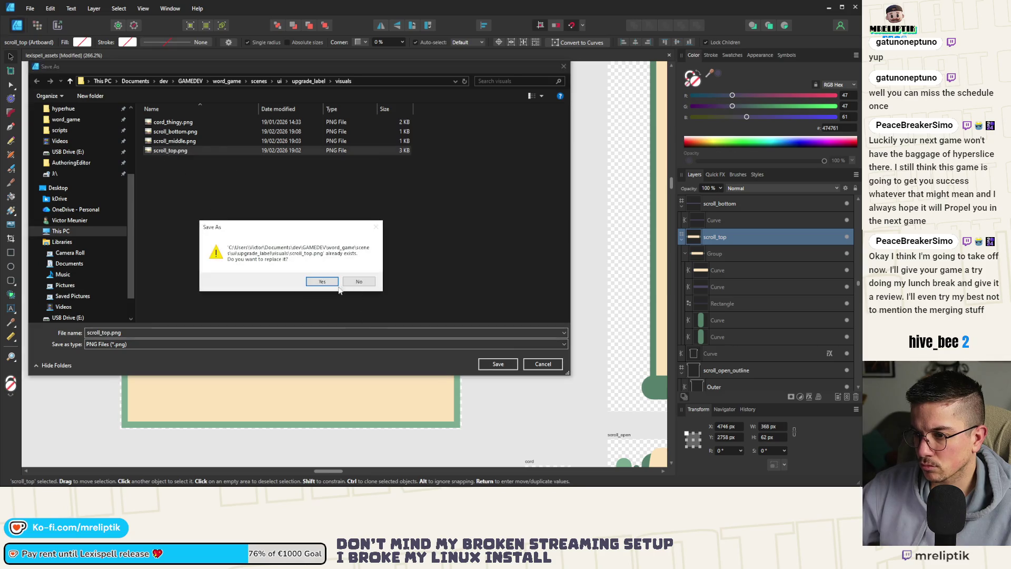
pyautogui.click(320, 280)
pyautogui.scroll(-2, 209, 235)
# Copy scroll_open_cordless's 304 × 311,5 px cream body rectangle and place it below scroll_middle.
pyautogui.click(337, 210)
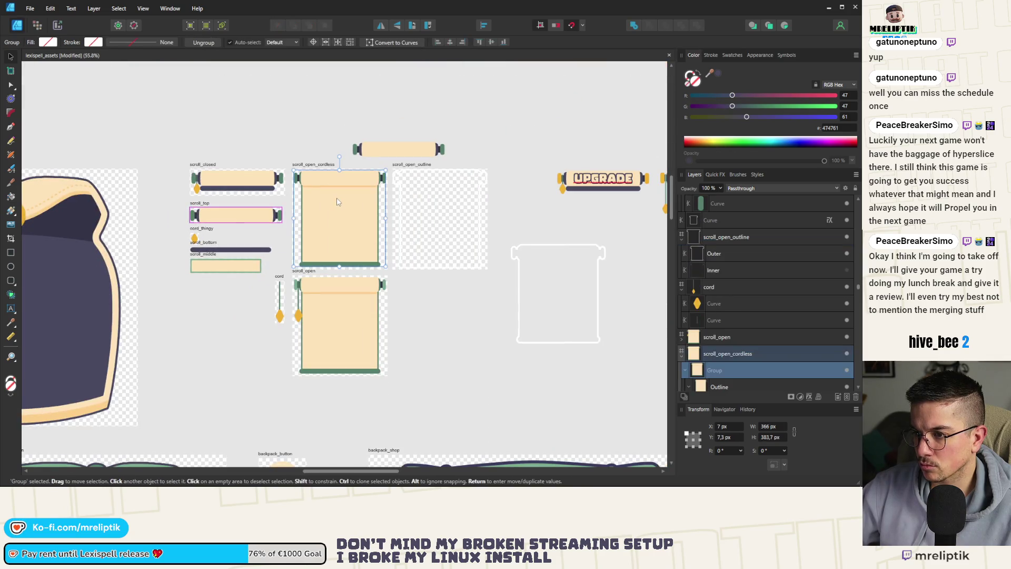
pyautogui.click(336, 210)
pyautogui.click(337, 211)
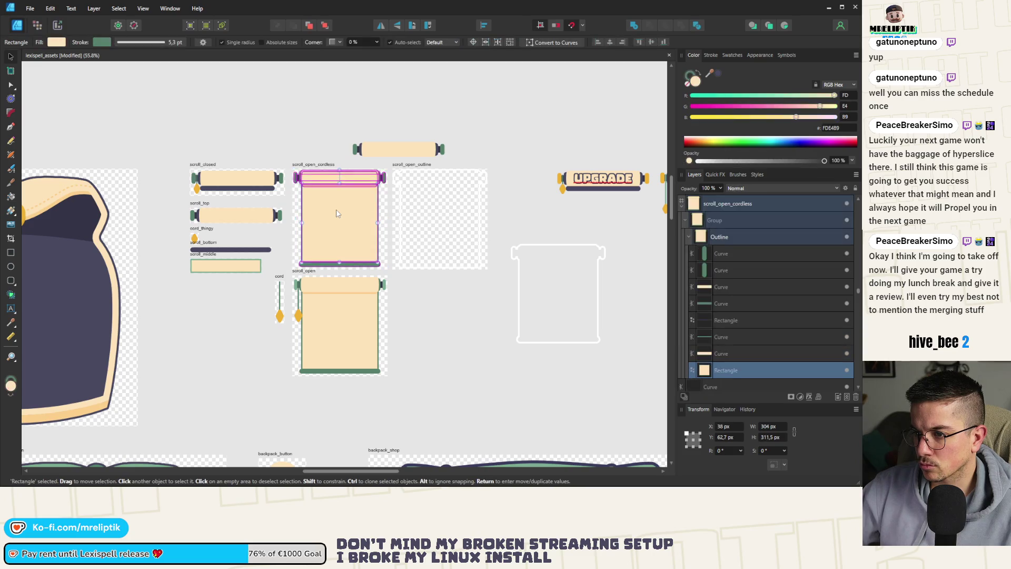
pyautogui.hotkey('ctrl', 'c')
pyautogui.hotkey('ctrl', 'v')
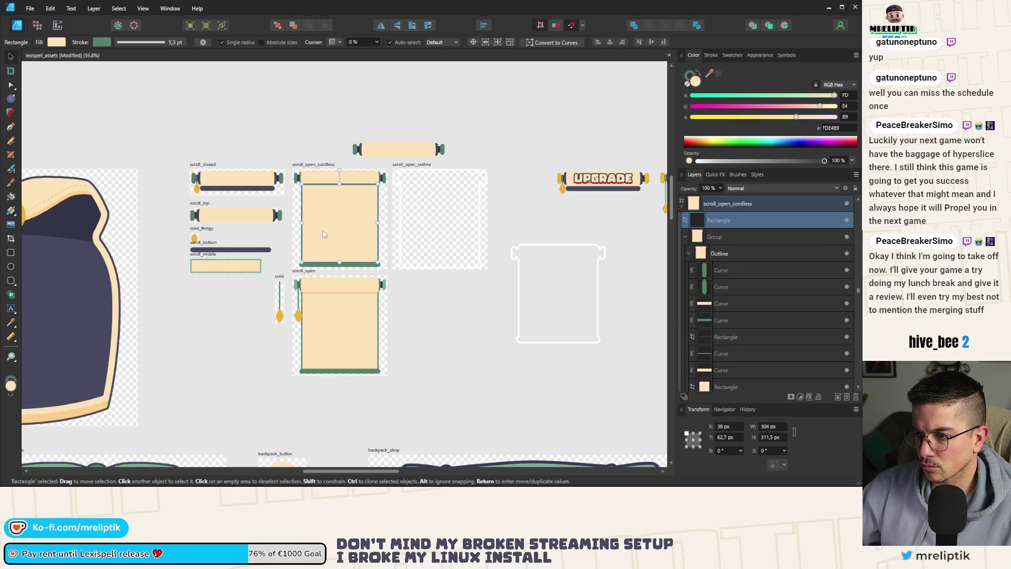
pyautogui.moveTo(324, 235)
pyautogui.mouseDown()
pyautogui.moveTo(192, 335)
pyautogui.moveTo(188, 323)
pyautogui.moveTo(235, 300)
pyautogui.mouseUp()
pyautogui.scroll(4, 206, 304)
pyautogui.scroll(3, 235, 300)
pyautogui.scroll(-1, 197, 253)
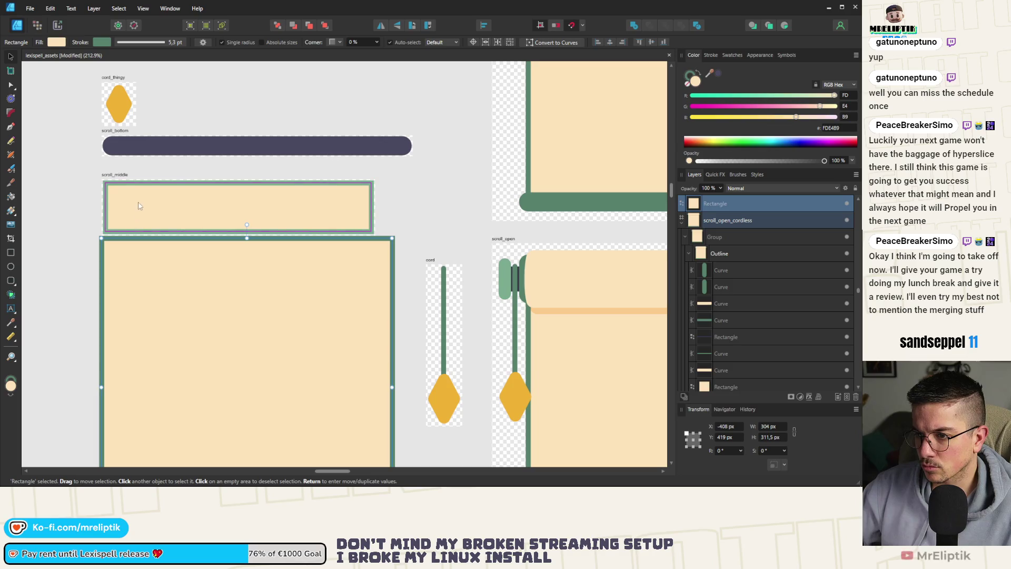
pyautogui.click(116, 175)
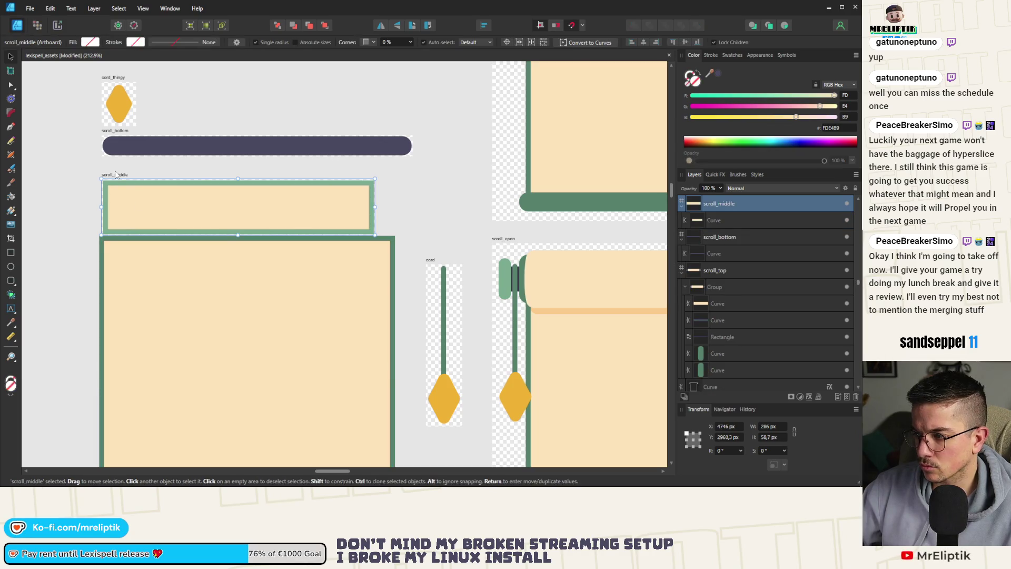
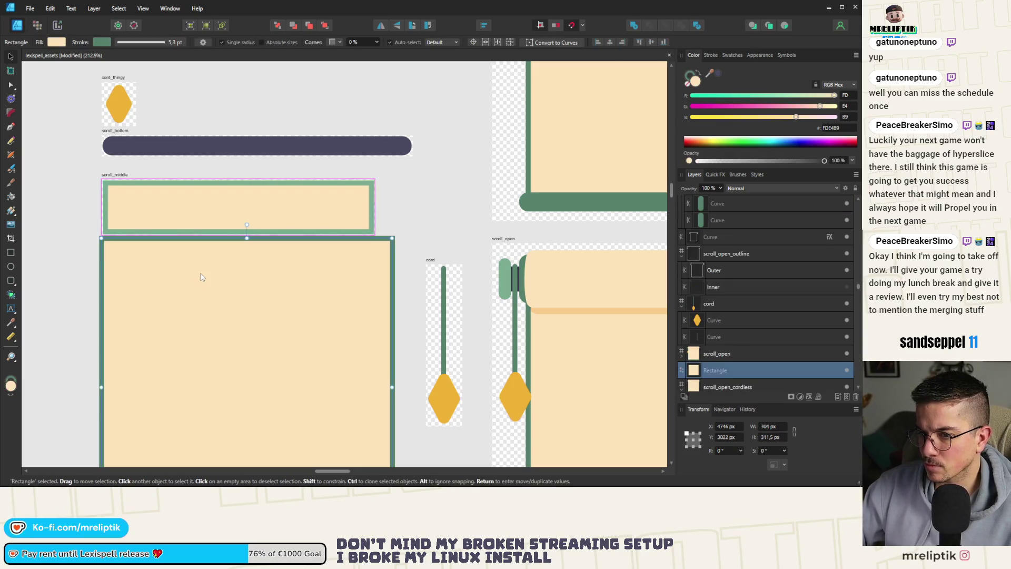
# Select the tall cream rectangle below scroll_middle, try a 50 px height, then undo it.
pyautogui.scroll(-2, 211, 316)
pyautogui.click(128, 147)
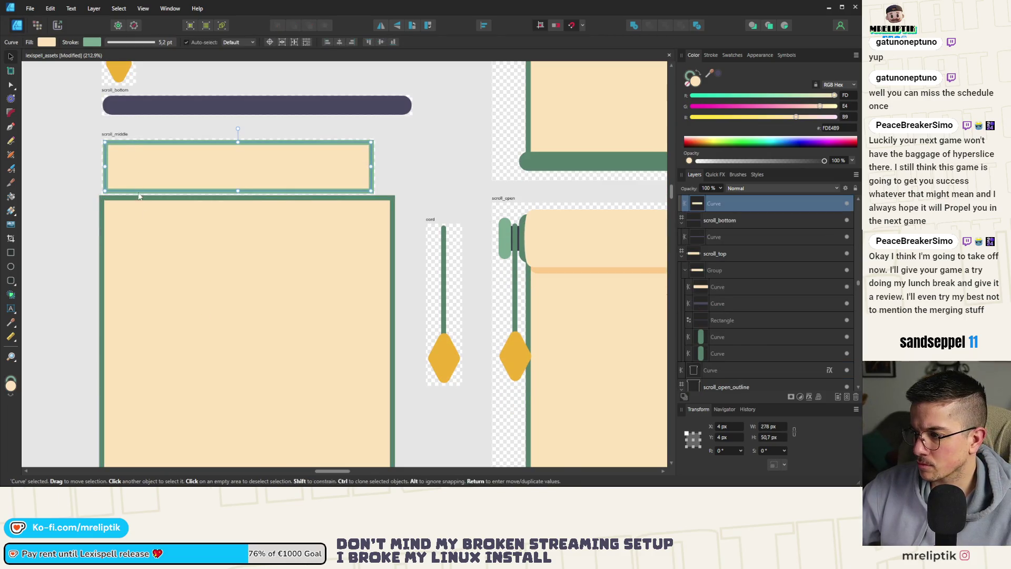
pyautogui.click(146, 244)
pyautogui.scroll(-1, 158, 263)
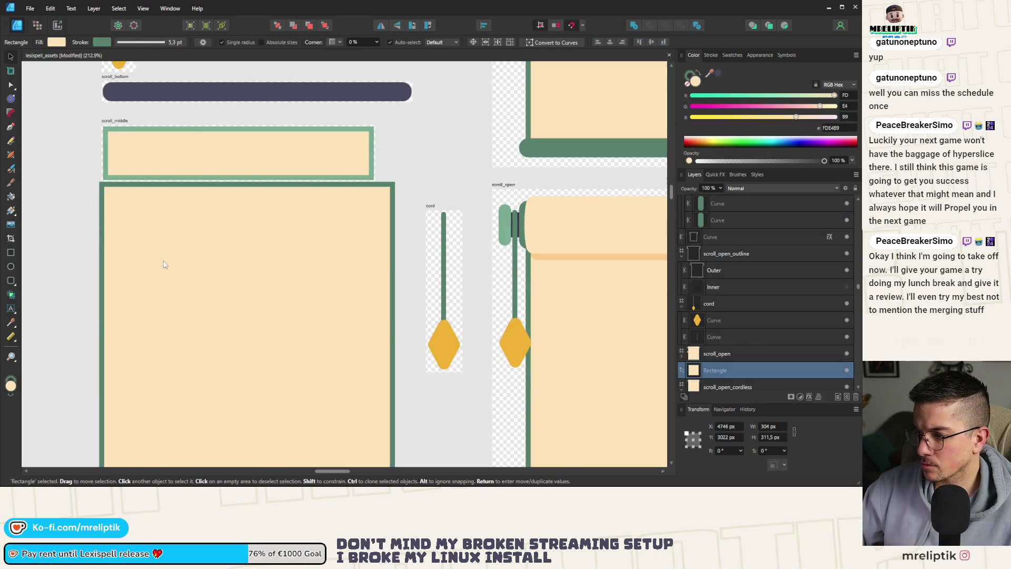
pyautogui.click(771, 437)
pyautogui.write('50')
pyautogui.press('Return')
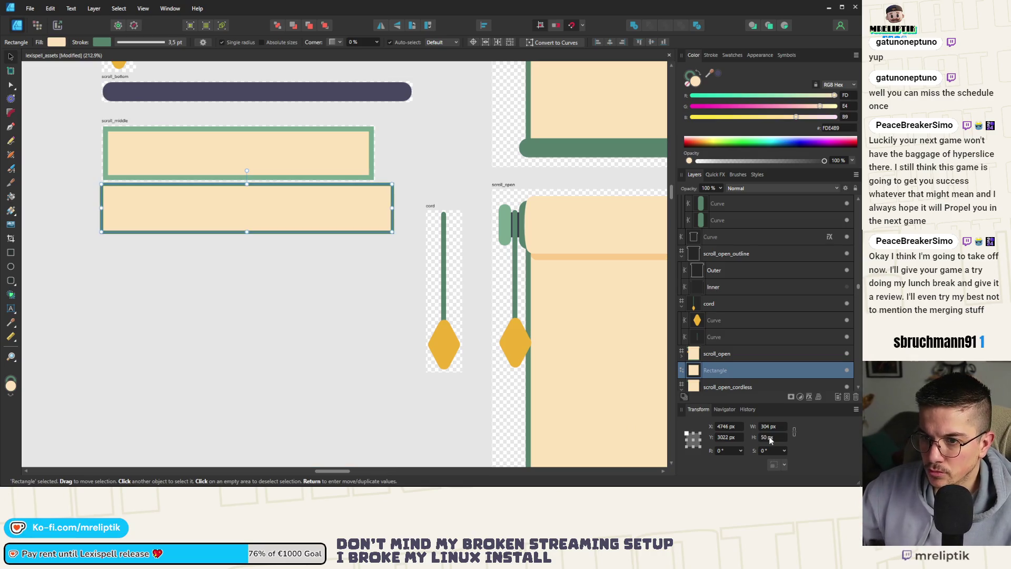
pyautogui.hotkey('ctrl', 'z')
# Convert the tall rectangle to curves with its original height intact.
pyautogui.keyDown('ctrl'); pyautogui.scroll(-3, 169, 254); pyautogui.keyUp('ctrl')
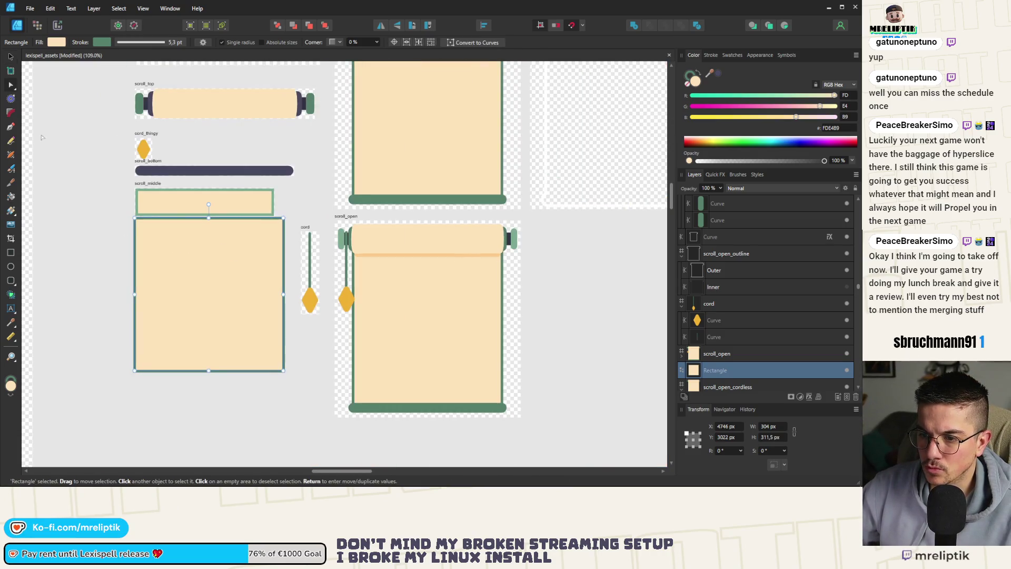
pyautogui.press('v')
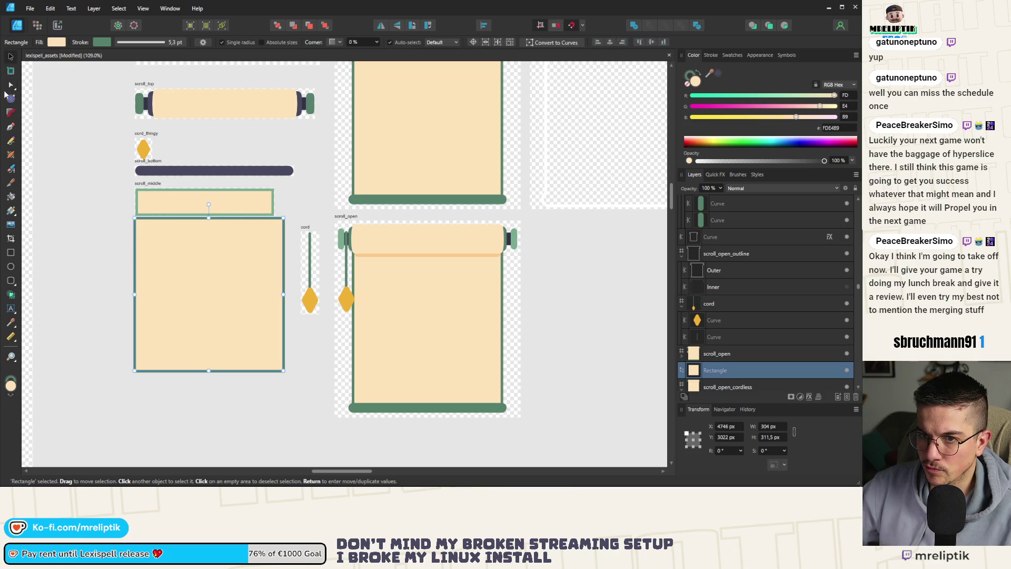
pyautogui.rightClick(184, 299)
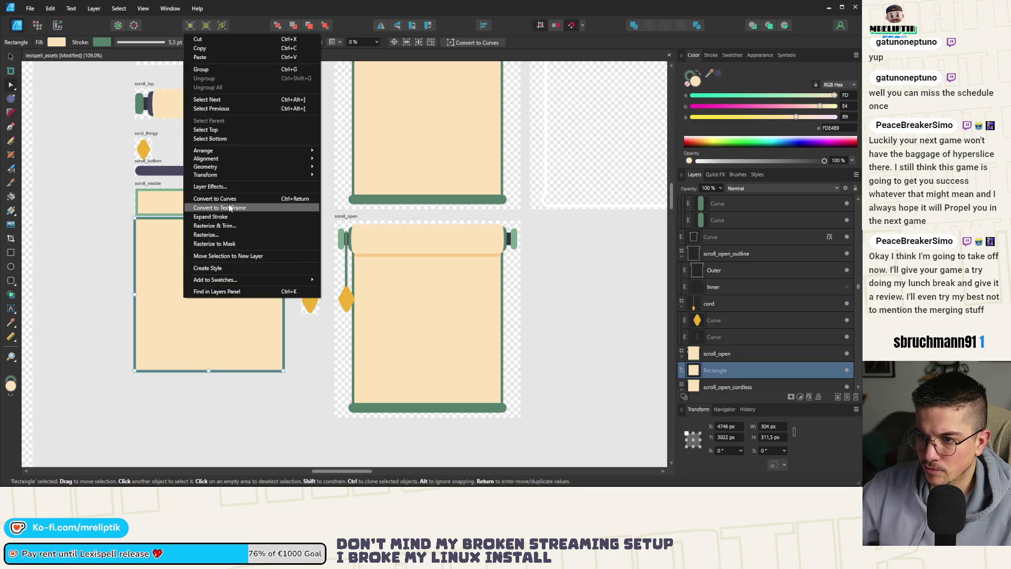
pyautogui.click(209, 199)
# Pull the converted shape's bottom nodes up, making a 304 × 38 px bar under scroll_middle.
pyautogui.keyDown('ctrl'); pyautogui.scroll(1, 126, 237); pyautogui.keyUp('ctrl')
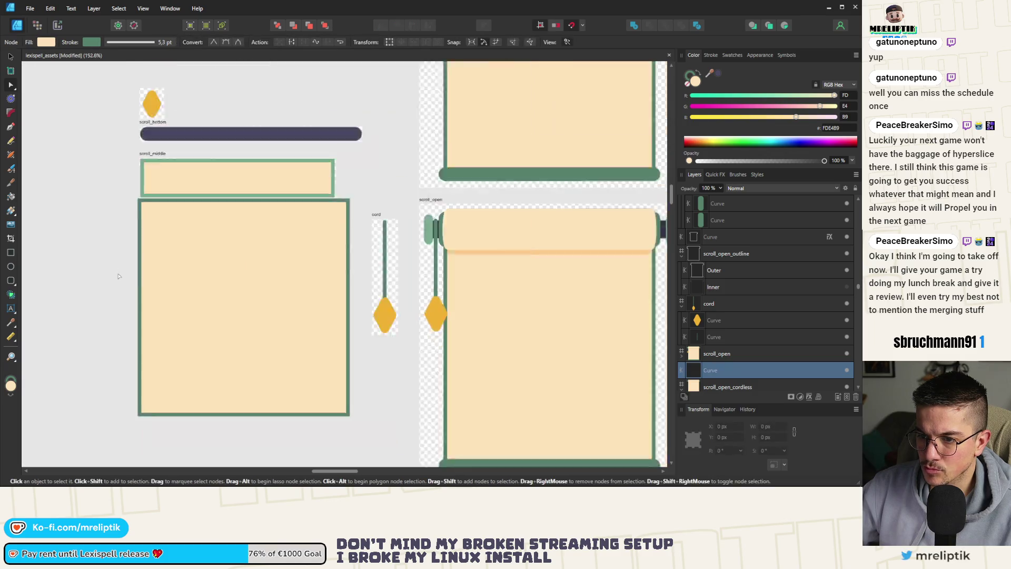
pyautogui.moveTo(117, 378); pyautogui.dragTo(330, 439)
pyautogui.moveTo(302, 386); pyautogui.dragTo(291, 232)
pyautogui.keyDown('ctrl'); pyautogui.scroll(3, 292, 229); pyautogui.keyUp('ctrl')
pyautogui.keyDown('ctrl'); pyautogui.scroll(-2, 291, 232); pyautogui.keyUp('ctrl')
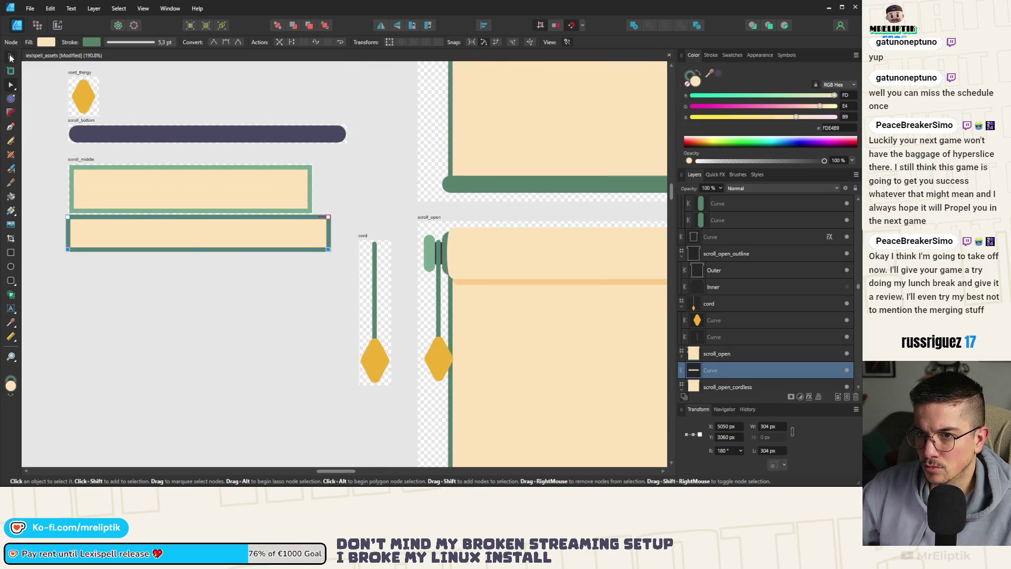
pyautogui.click(10, 57)
pyautogui.scroll(-1, 140, 252)
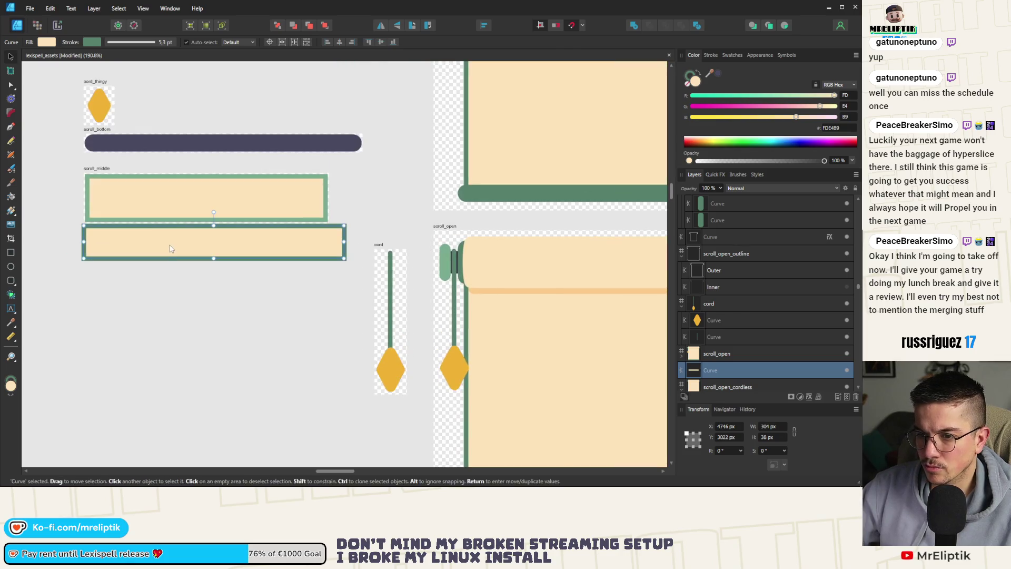
pyautogui.press('a')
pyautogui.scroll(3, 111, 260)
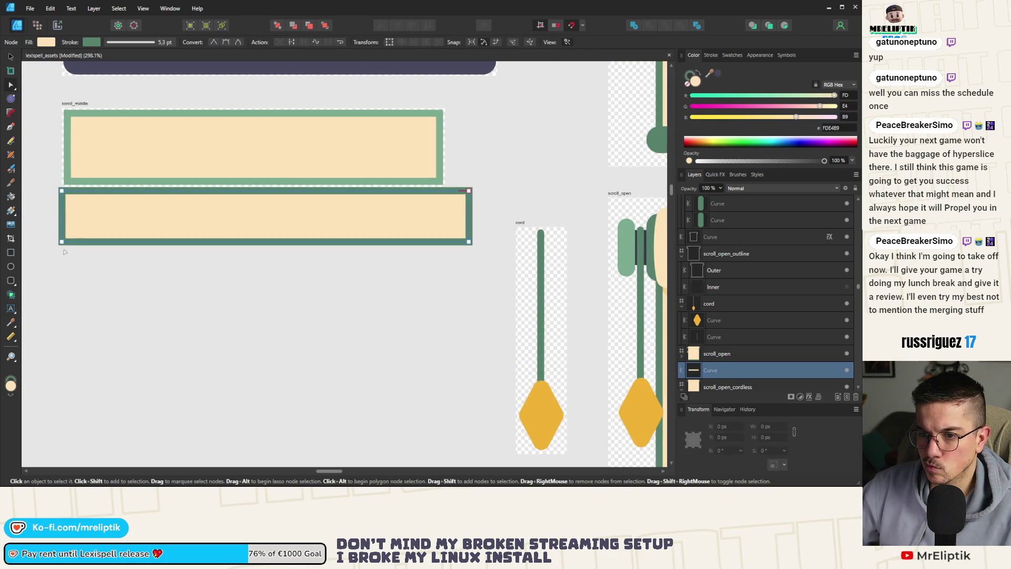
pyautogui.moveTo(42, 226)
pyautogui.mouseDown()
pyautogui.moveTo(412, 272)
pyautogui.moveTo(490, 270)
pyautogui.moveTo(469, 242)
pyautogui.mouseUp()
pyautogui.click(11, 58)
pyautogui.keyDown('ctrl'); pyautogui.scroll(-3, 205, 314); pyautogui.keyUp('ctrl')
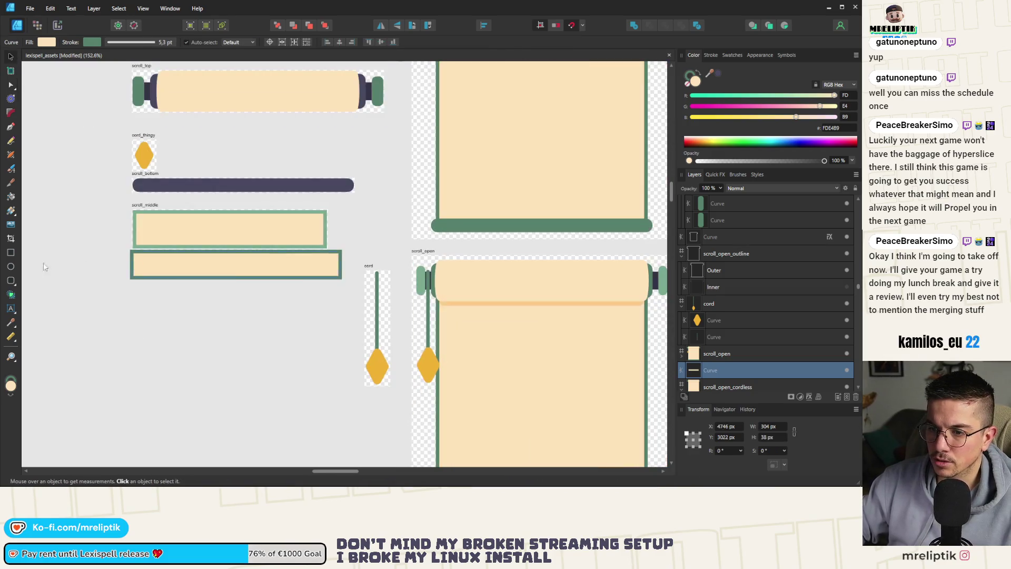
# Draw a thin 2 px guide rectangle and snap it to the bar's top edge.
pyautogui.press('m')
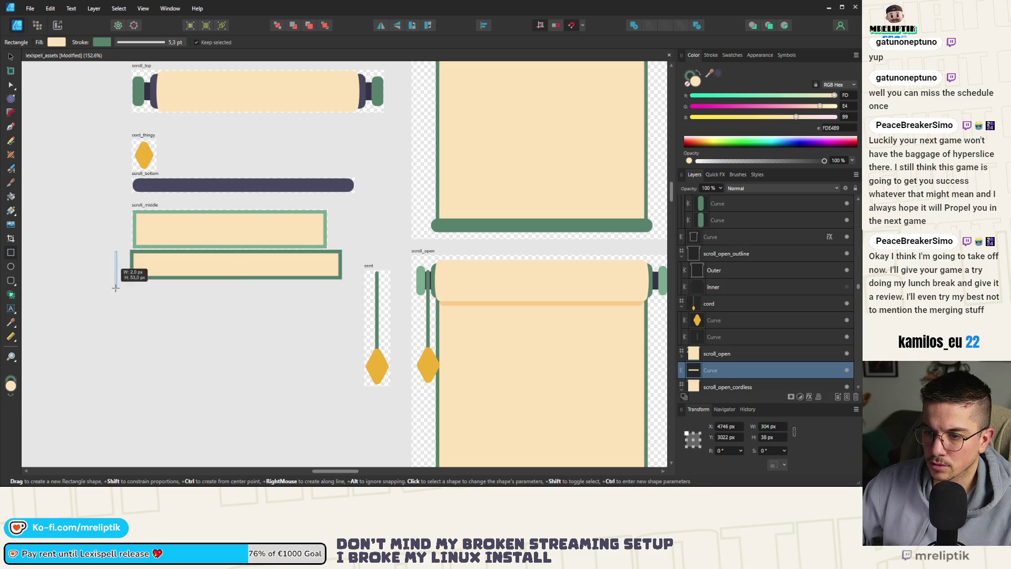
pyautogui.moveTo(113, 251); pyautogui.dragTo(114, 293)
pyautogui.keyDown('ctrl'); pyautogui.scroll(2, 122, 256); pyautogui.keyUp('ctrl')
pyautogui.click(162, 244)
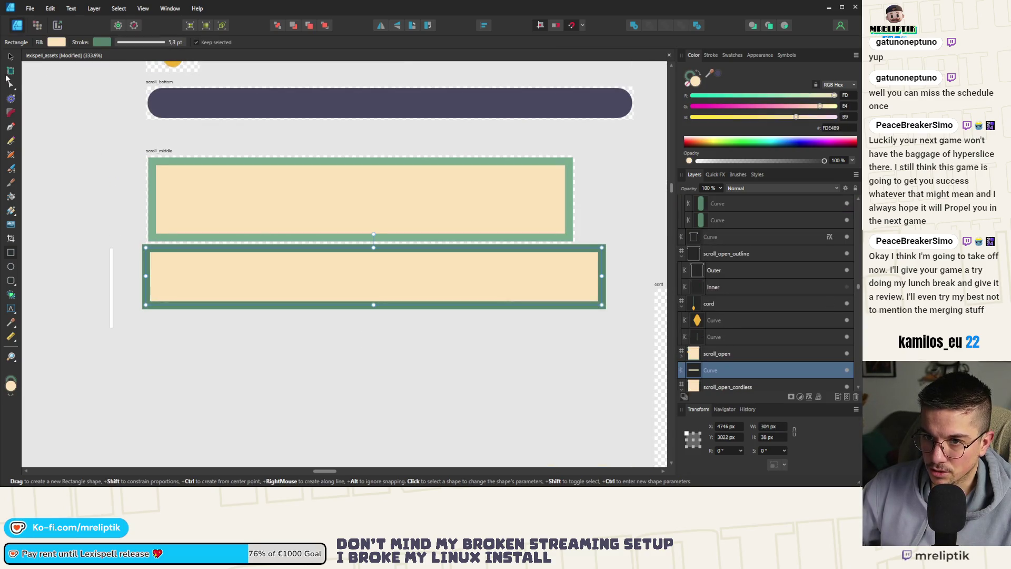
pyautogui.click(11, 56)
pyautogui.keyDown('ctrl'); pyautogui.scroll(3, 121, 284); pyautogui.keyUp('ctrl')
pyautogui.click(169, 294)
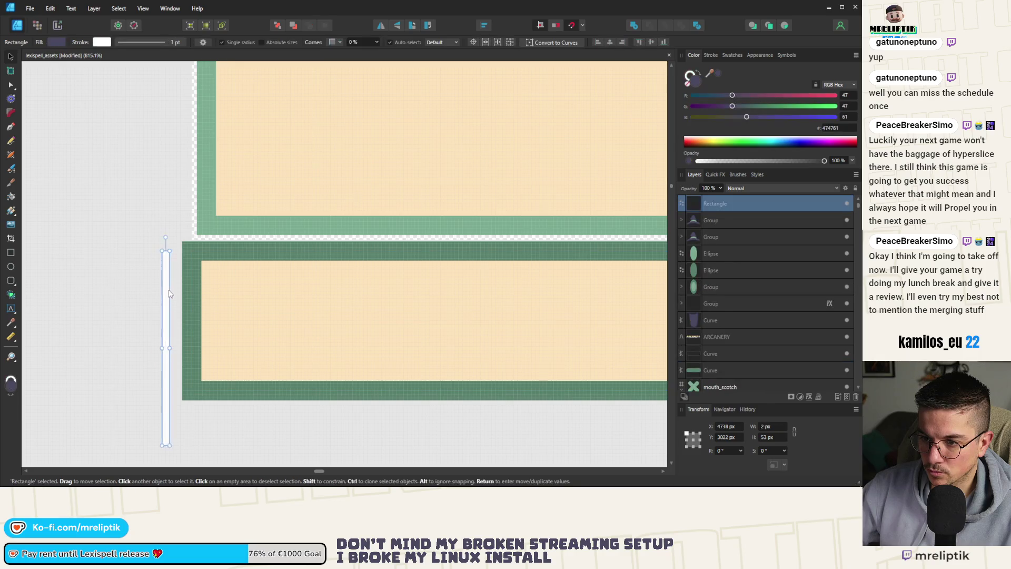
pyautogui.press('Right')
pyautogui.press('Up')
pyautogui.moveTo(169, 296); pyautogui.dragTo(169, 297)
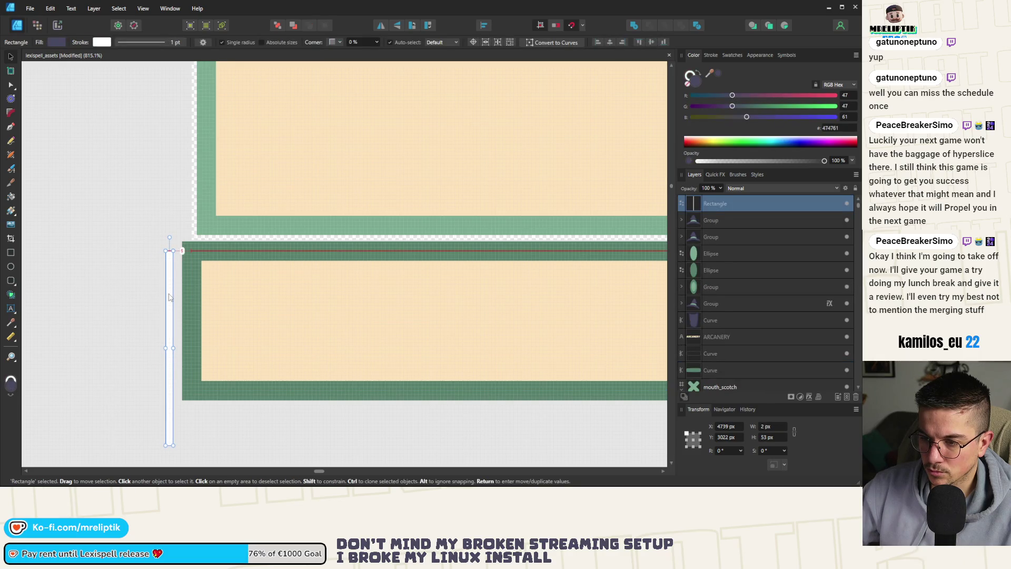
# Place a copy of the dark bar further down the canvas.
pyautogui.keyDown('ctrl'); pyautogui.scroll(-2, 183, 259); pyautogui.keyUp('ctrl')
pyautogui.click(183, 259)
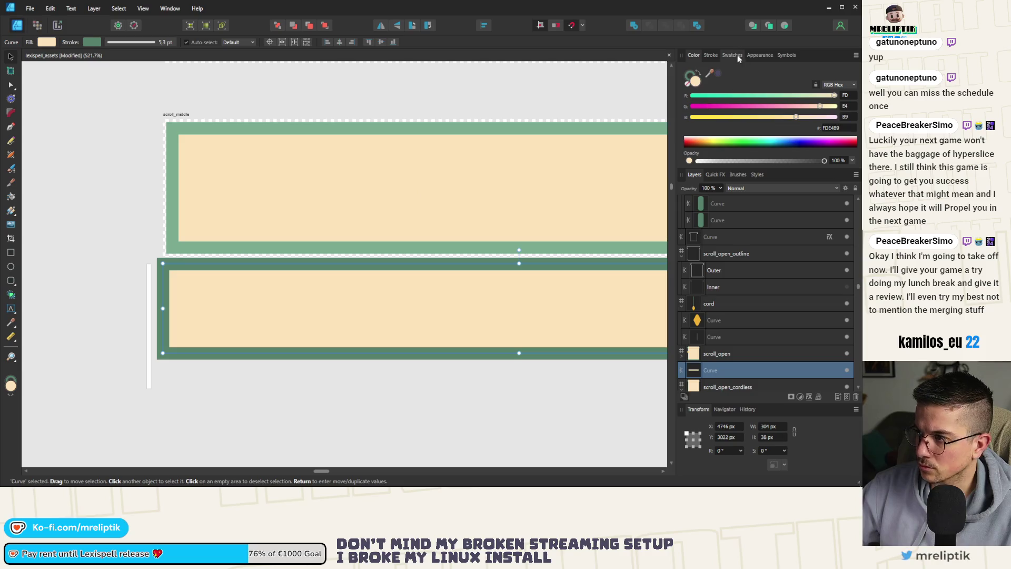
pyautogui.click(717, 54)
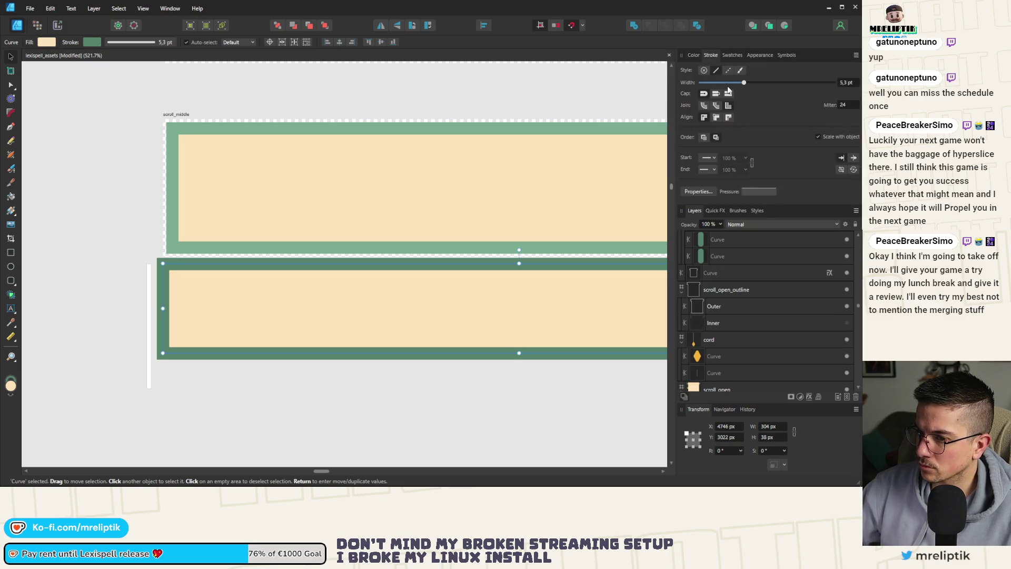
pyautogui.keyDown('ctrl'); pyautogui.scroll(-7, 145, 266); pyautogui.keyUp('ctrl')
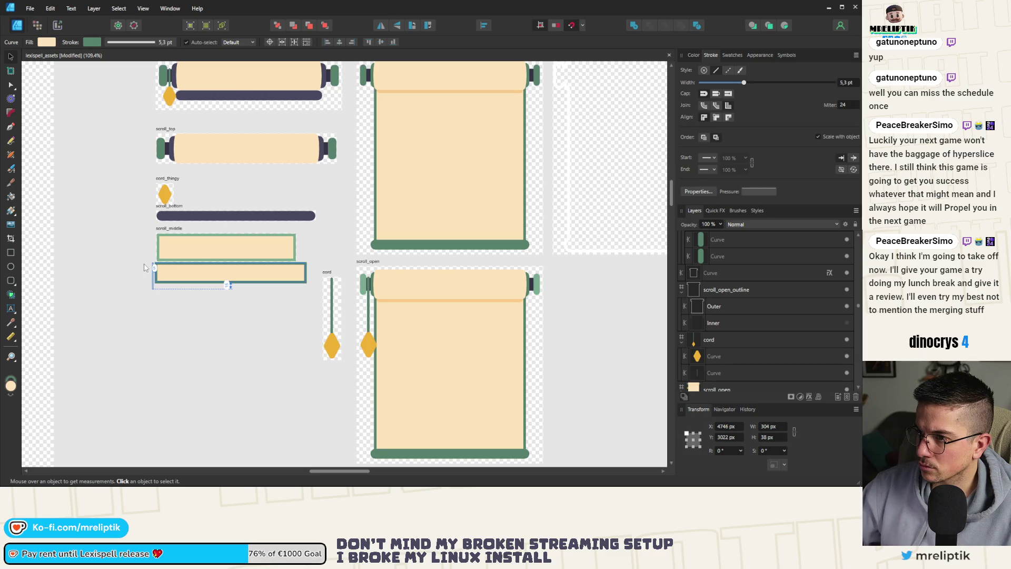
pyautogui.keyDown('ctrl'); pyautogui.scroll(4, 144, 267); pyautogui.keyUp('ctrl')
pyautogui.keyDown('ctrl'); pyautogui.scroll(2, 182, 321); pyautogui.keyUp('ctrl')
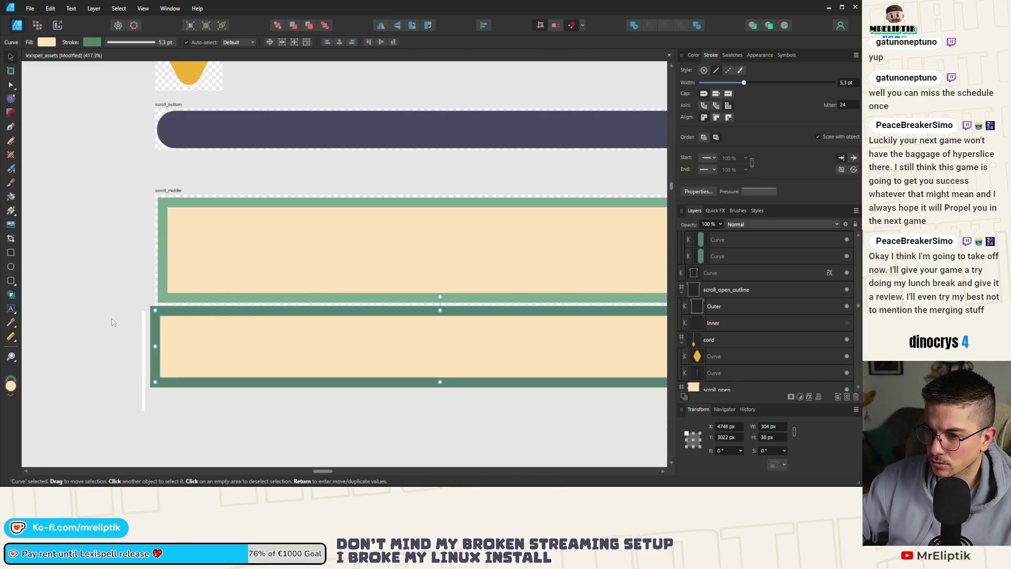
pyautogui.click(154, 315)
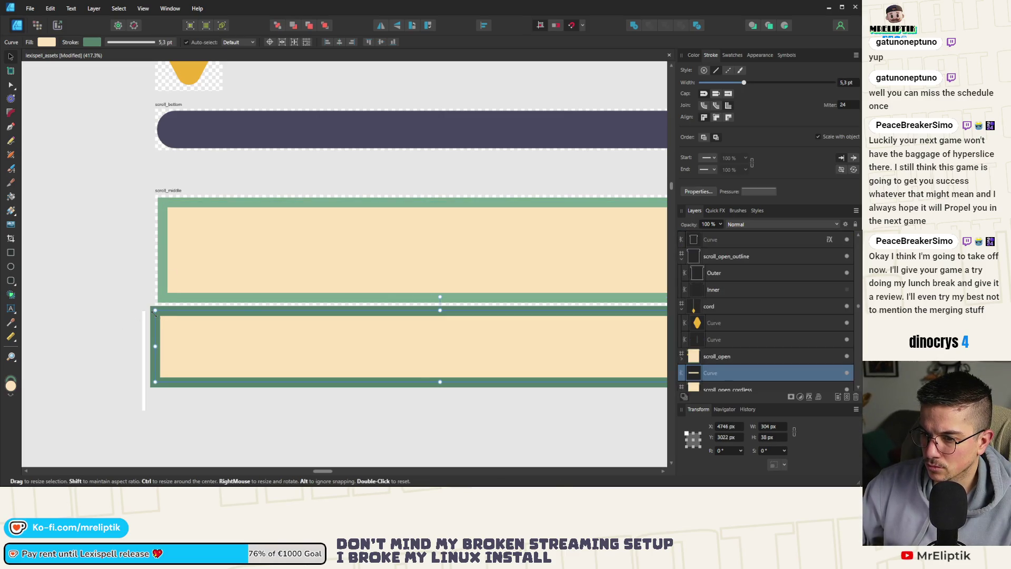
pyautogui.keyDown('ctrl'); pyautogui.scroll(-2, 155, 325); pyautogui.keyUp('ctrl')
pyautogui.moveTo(204, 326); pyautogui.dragTo(203, 383)
# Set the copy's stroke to align inside its edges.
pyautogui.keyDown('ctrl'); pyautogui.scroll(4, 169, 358); pyautogui.keyUp('ctrl')
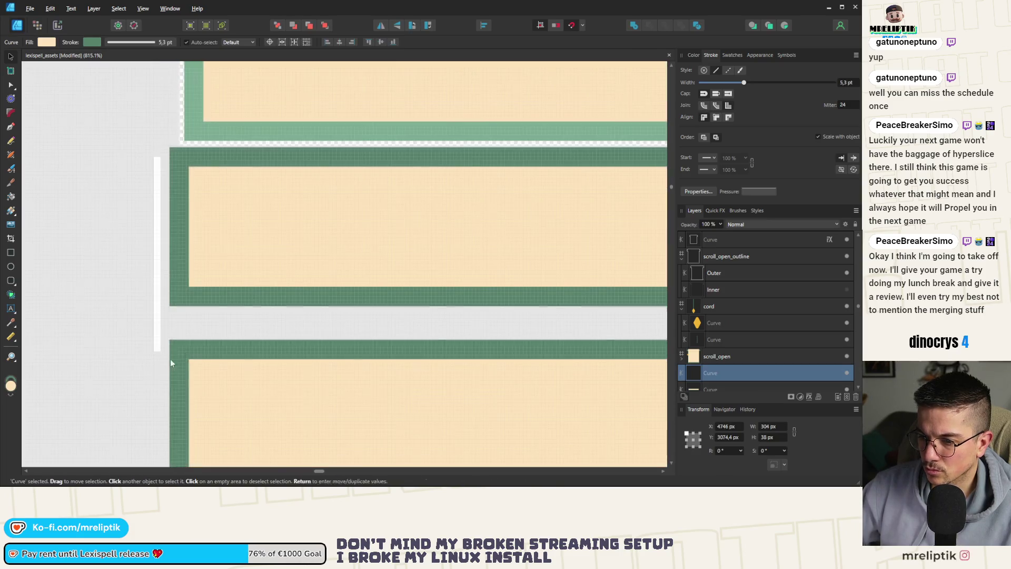
pyautogui.click(699, 54)
pyautogui.click(711, 54)
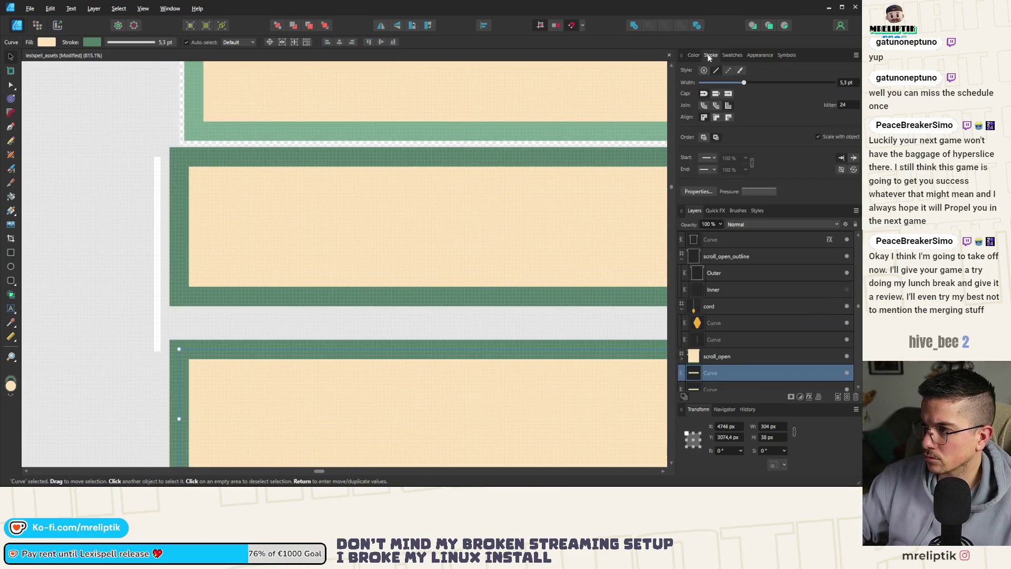
pyautogui.click(715, 118)
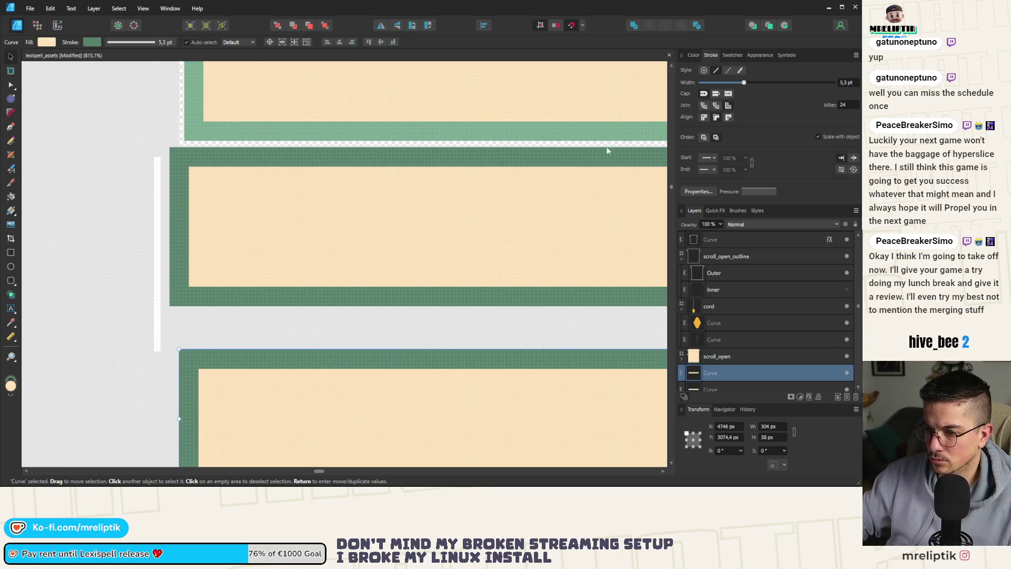
pyautogui.scroll(-3, 126, 224)
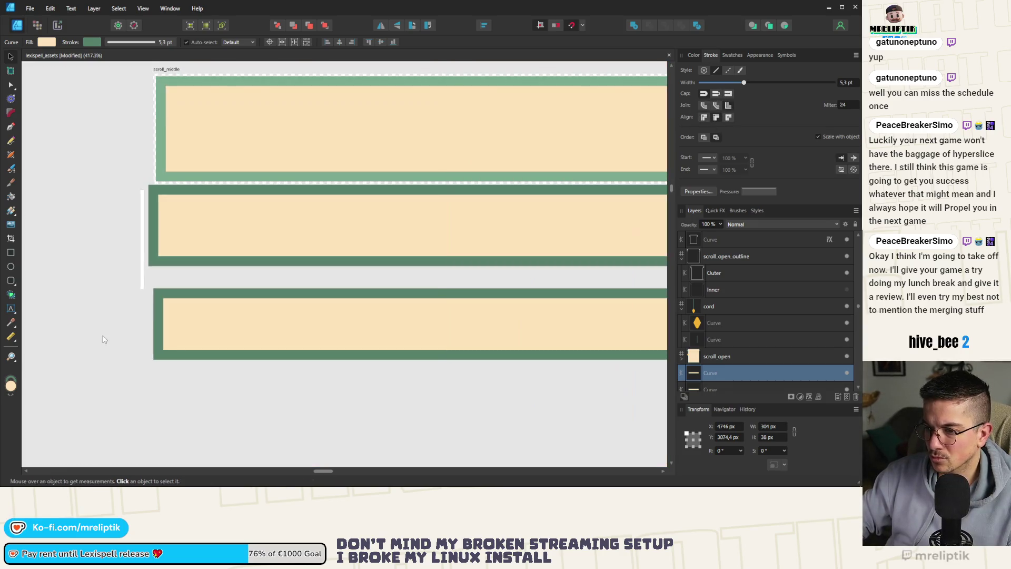
# Widen the copied bar to 309 px.
pyautogui.moveTo(153, 324)
pyautogui.mouseDown()
pyautogui.moveTo(157, 243)
pyautogui.moveTo(144, 226)
pyautogui.mouseUp()
pyautogui.scroll(3, 151, 316)
pyautogui.scroll(5, 132, 226)
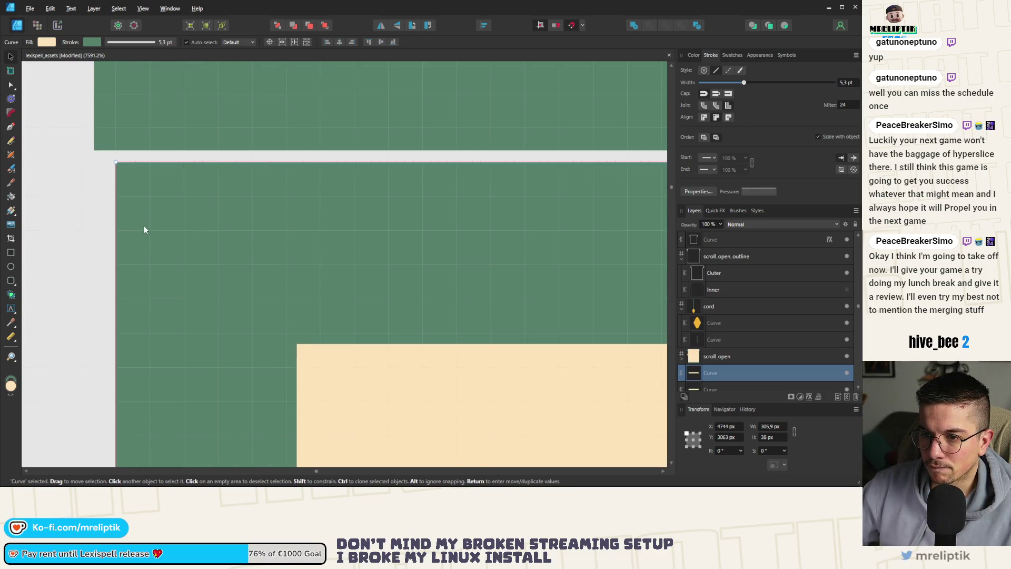
pyautogui.scroll(-10, 152, 232)
pyautogui.scroll(7, 525, 248)
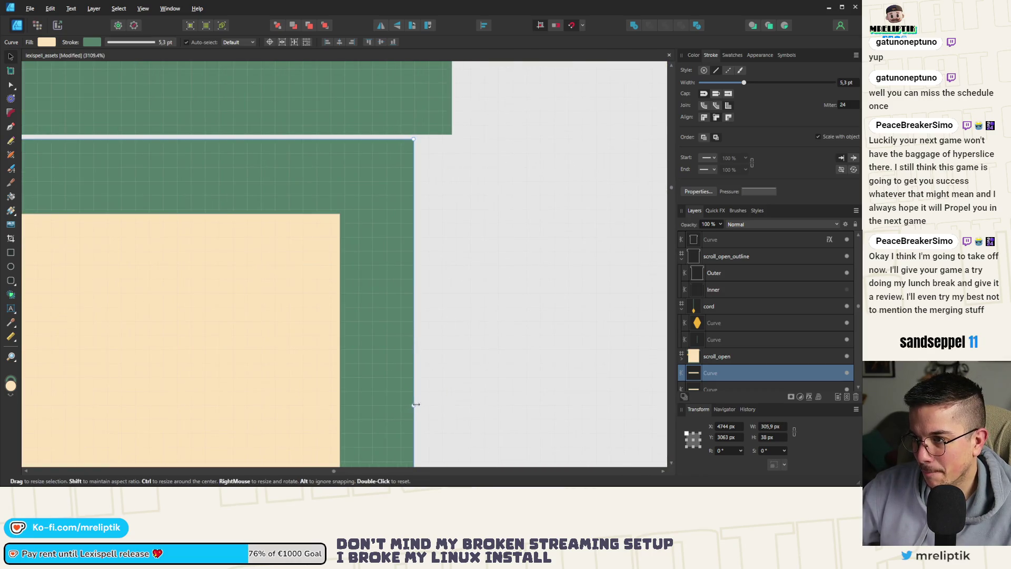
pyautogui.moveTo(415, 404); pyautogui.dragTo(463, 404)
# Lower the bottom bar about 16 px and place a 50 px tall measuring strip beside it.
pyautogui.scroll(-7, 418, 229)
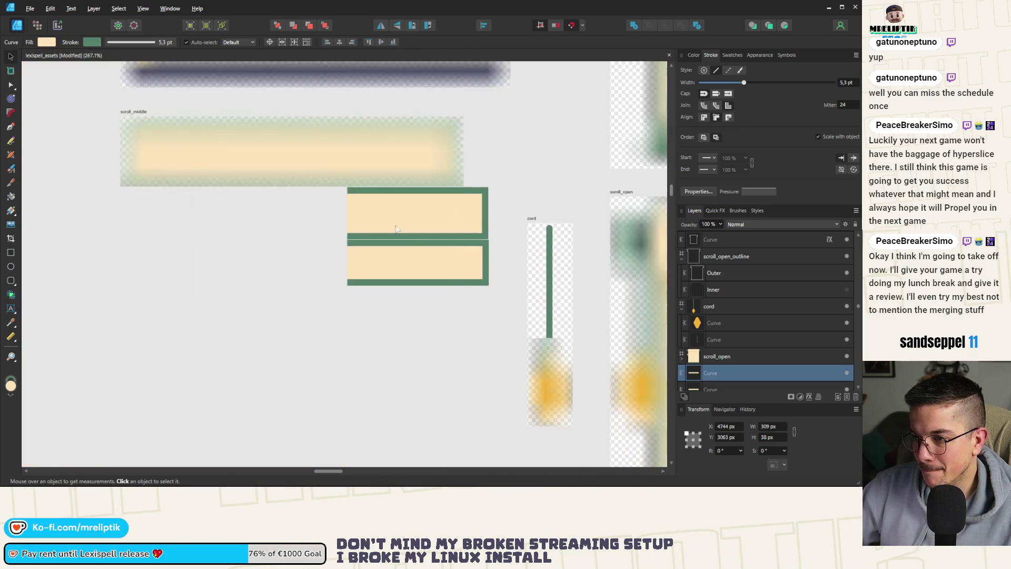
pyautogui.scroll(5, 397, 228)
pyautogui.scroll(-3, 113, 255)
pyautogui.scroll(3, 79, 260)
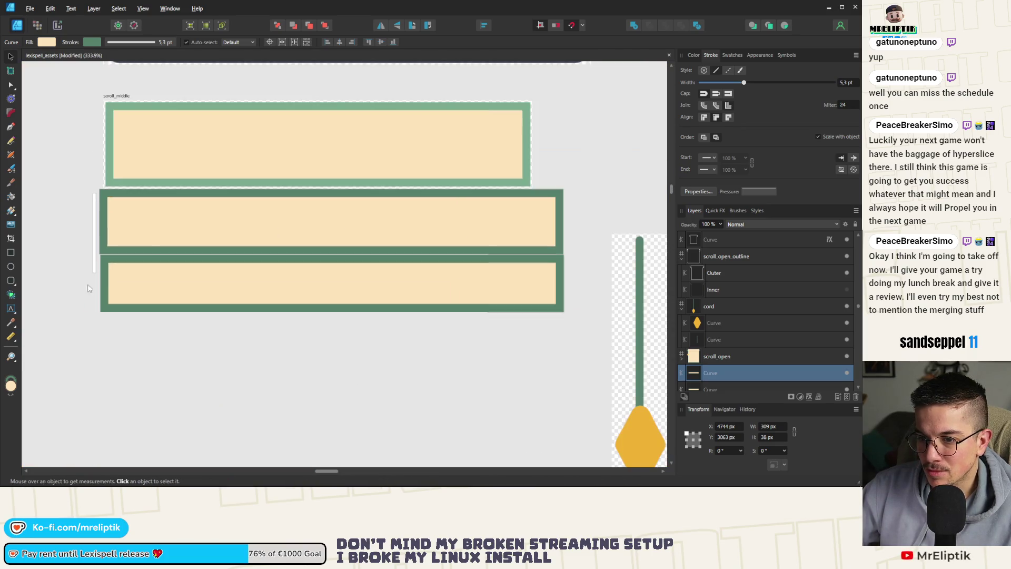
pyautogui.moveTo(158, 269)
pyautogui.mouseDown()
pyautogui.moveTo(191, 281)
pyautogui.moveTo(180, 293)
pyautogui.mouseUp()
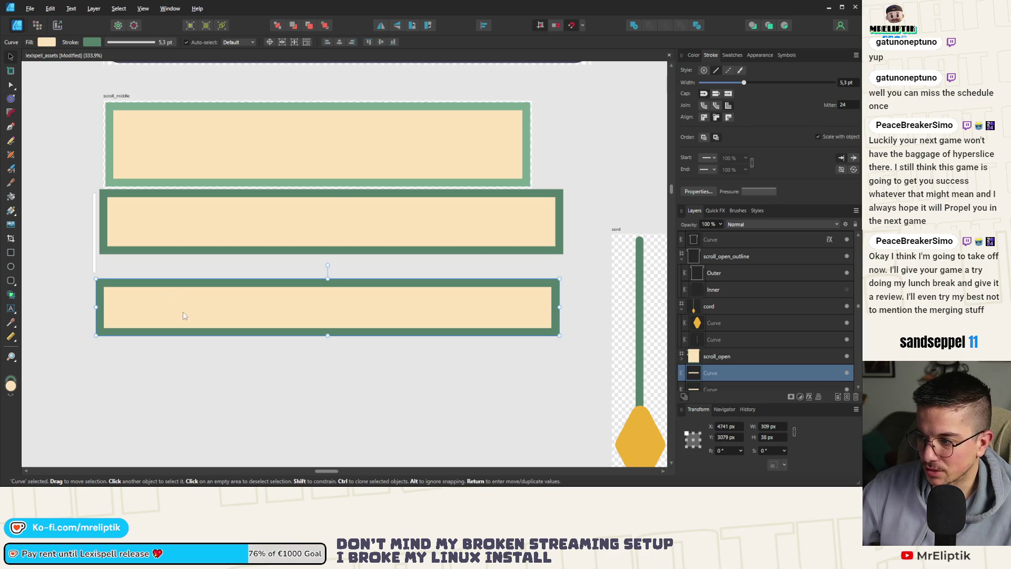
pyautogui.moveTo(327, 335); pyautogui.dragTo(326, 345)
pyautogui.hotkey('ctrl', 'z')
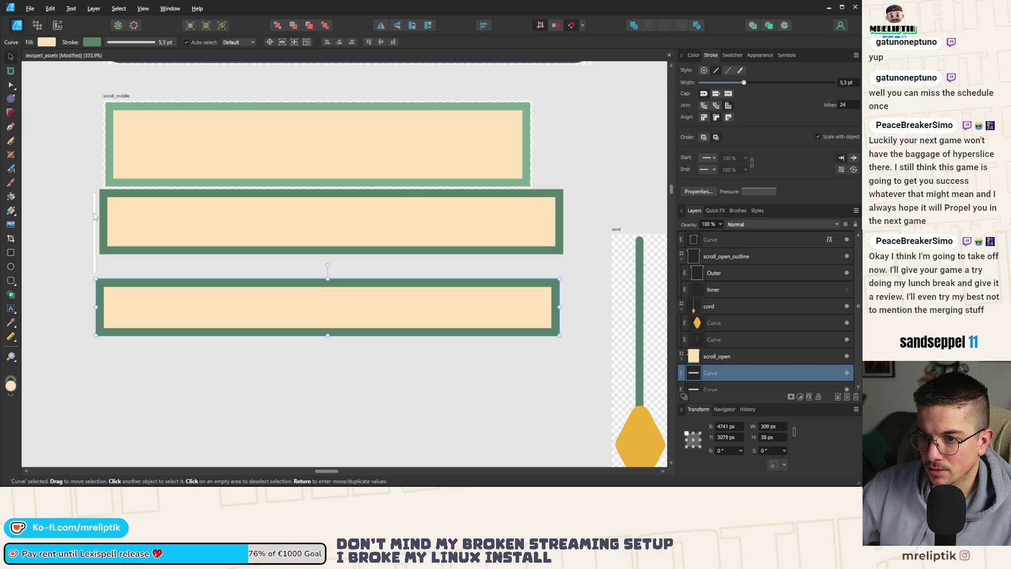
pyautogui.moveTo(91, 236)
pyautogui.mouseDown()
pyautogui.moveTo(79, 313)
pyautogui.moveTo(92, 311)
pyautogui.mouseUp()
pyautogui.write('50')
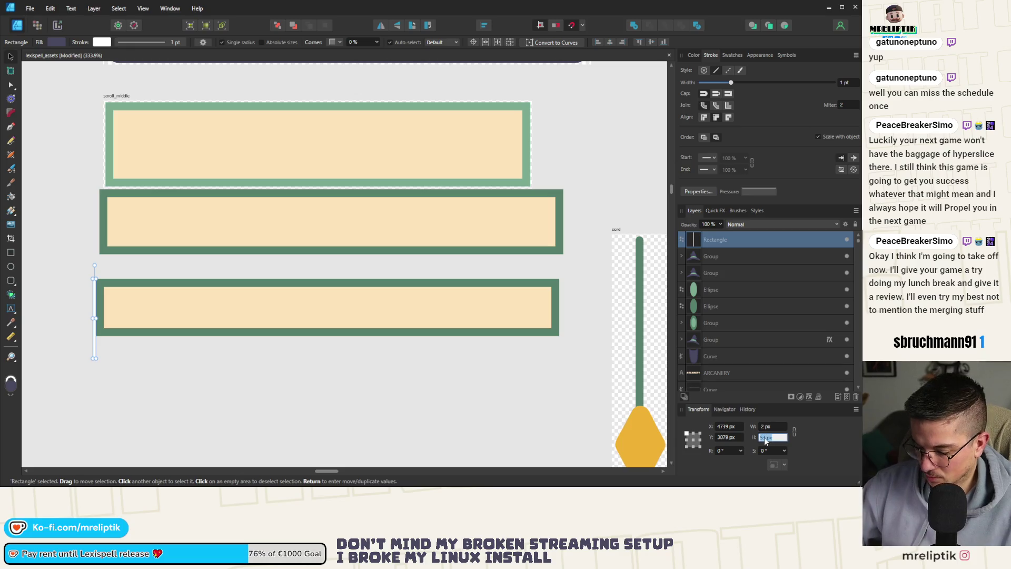
pyautogui.press('Return')
# Drag the lower bar's bottom nodes down to the strip's 50 px length and save.
pyautogui.click(267, 335)
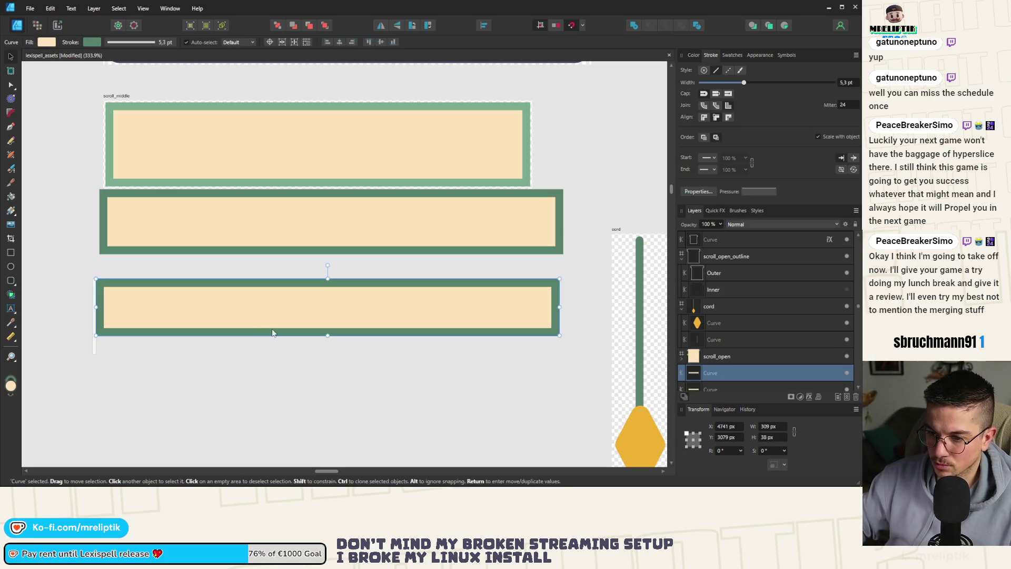
pyautogui.click(11, 85)
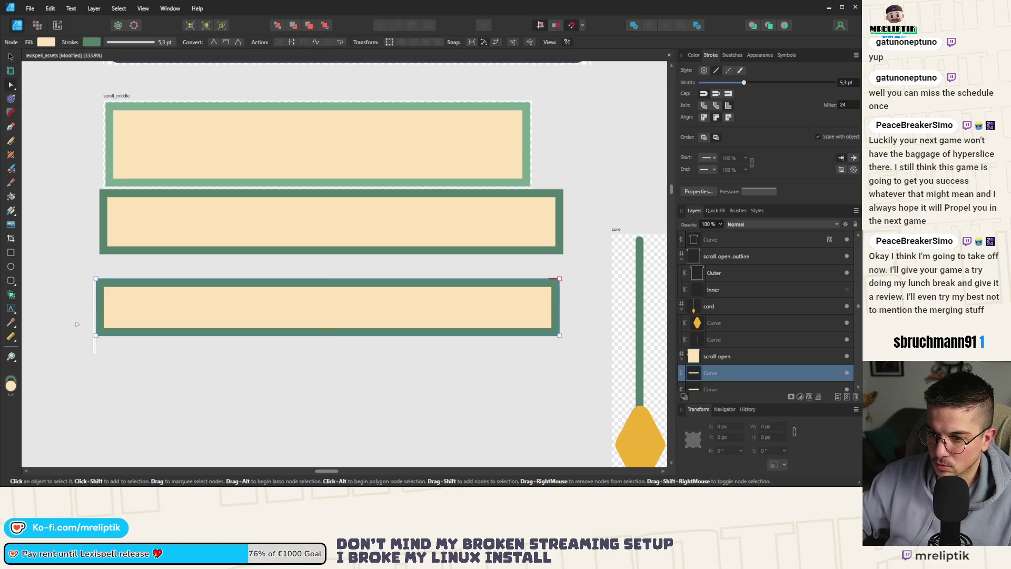
pyautogui.moveTo(65, 315); pyautogui.dragTo(595, 372)
pyautogui.scroll(5, 69, 343)
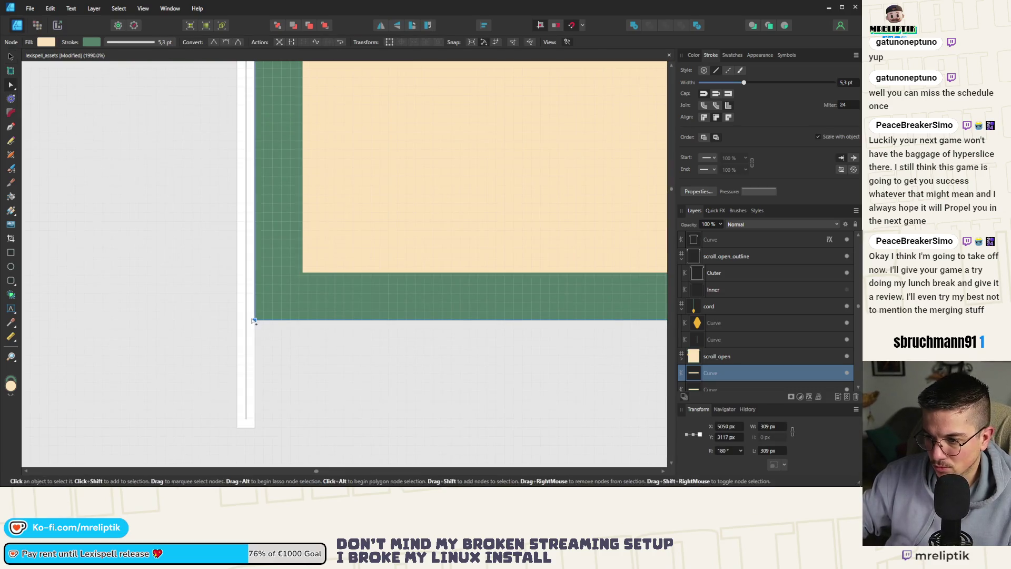
pyautogui.moveTo(254, 319); pyautogui.dragTo(263, 431)
pyautogui.scroll(-5, 211, 368)
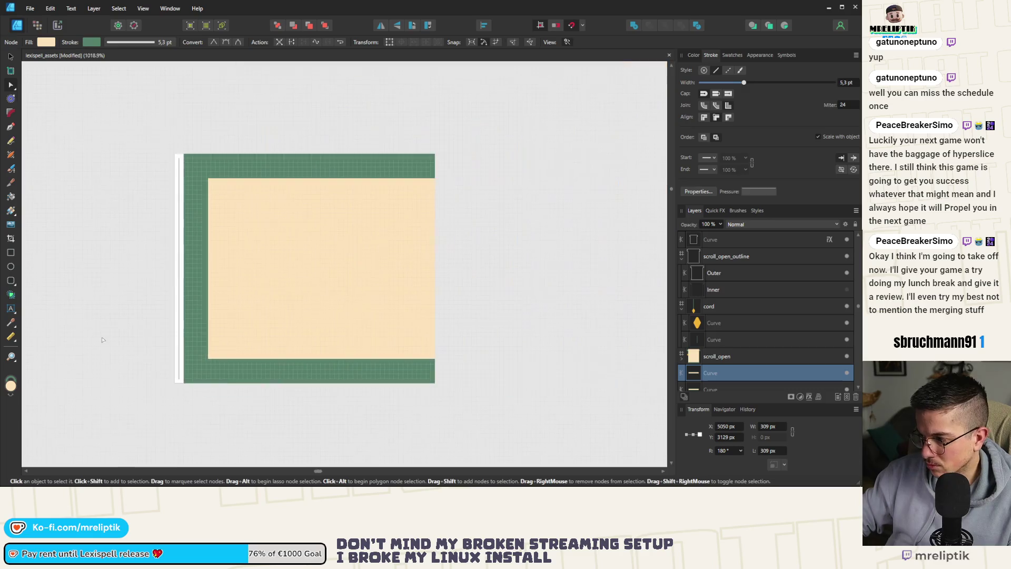
pyautogui.scroll(3, 62, 306)
pyautogui.click(10, 56)
pyautogui.hotkey('ctrl', 's')
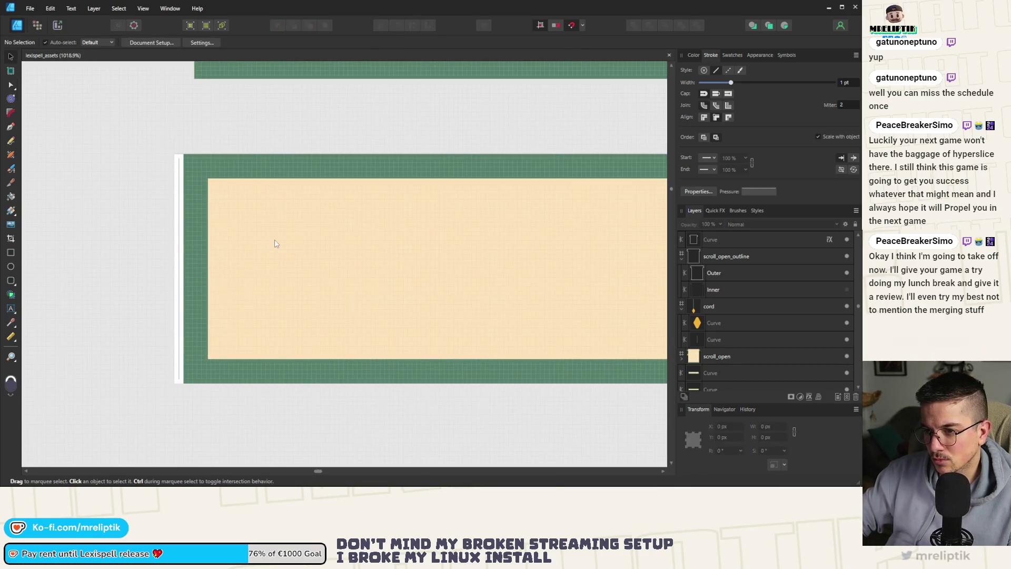
# Delete the thin measuring strip.
pyautogui.scroll(-3, 109, 252)
pyautogui.click(144, 241)
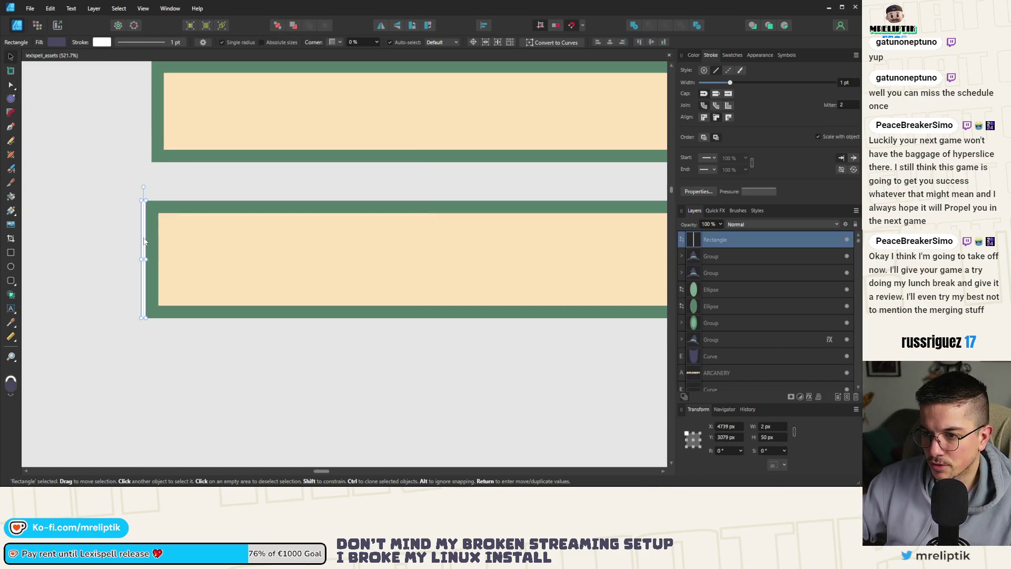
pyautogui.press('Delete')
pyautogui.scroll(-3, 145, 241)
# Delete the spare bar and the old bar in scroll_middle, then measure the lower bar's spacing.
pyautogui.click(176, 193)
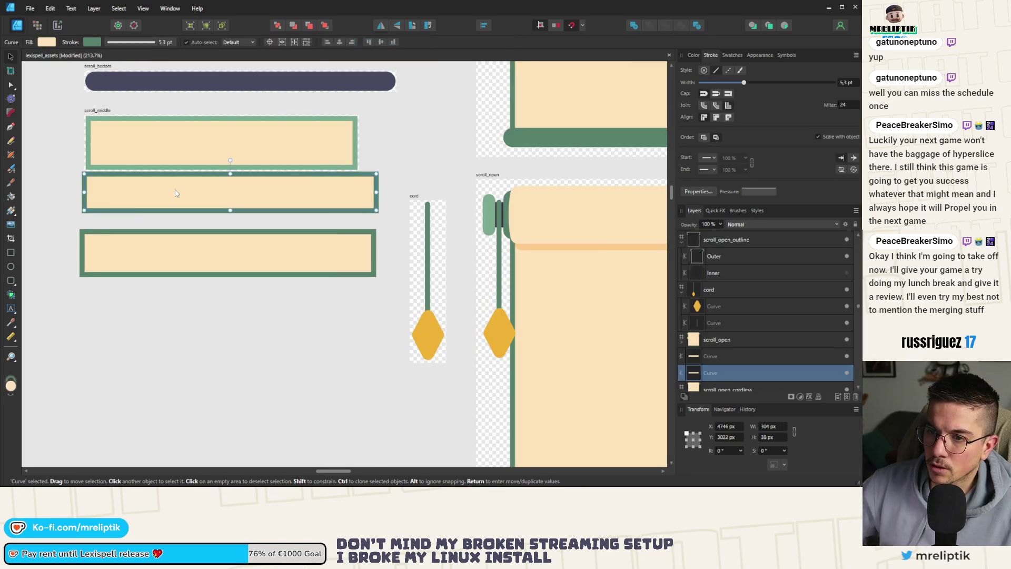
pyautogui.press('Delete')
pyautogui.hotkey('ctrl', 'd')
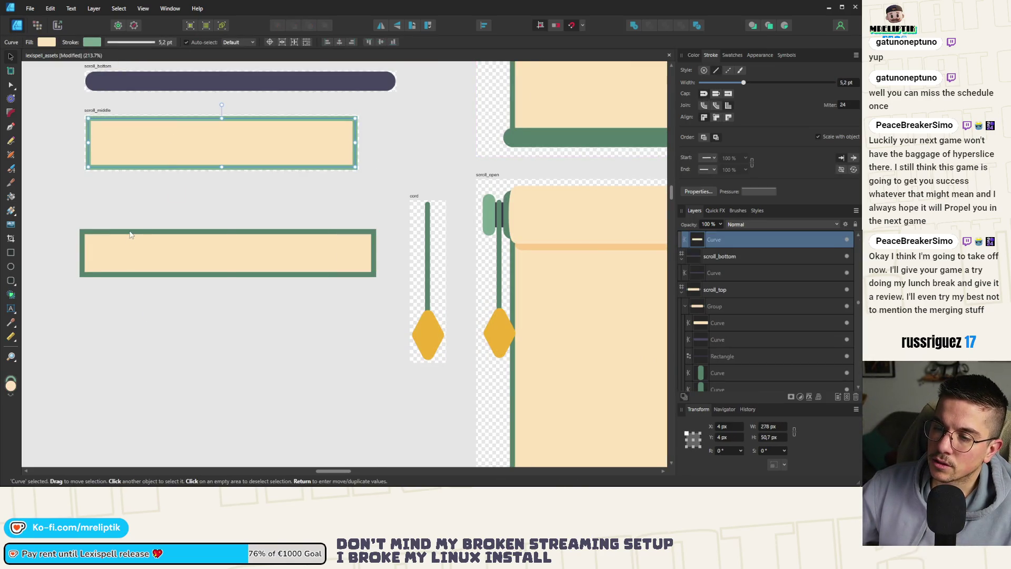
pyautogui.scroll(-3, 171, 213)
pyautogui.scroll(3, 171, 213)
pyautogui.click(234, 194)
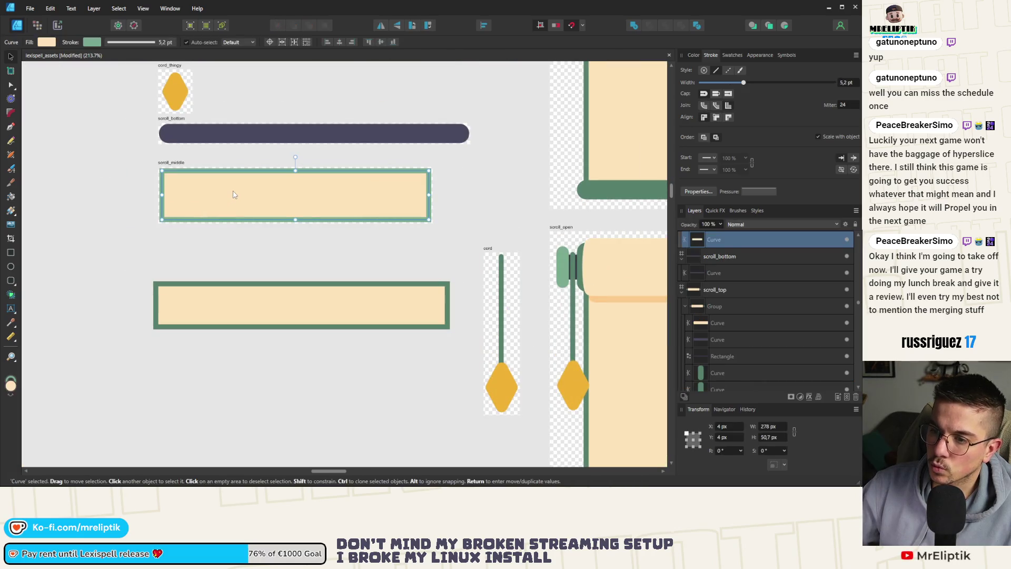
pyautogui.press('Delete')
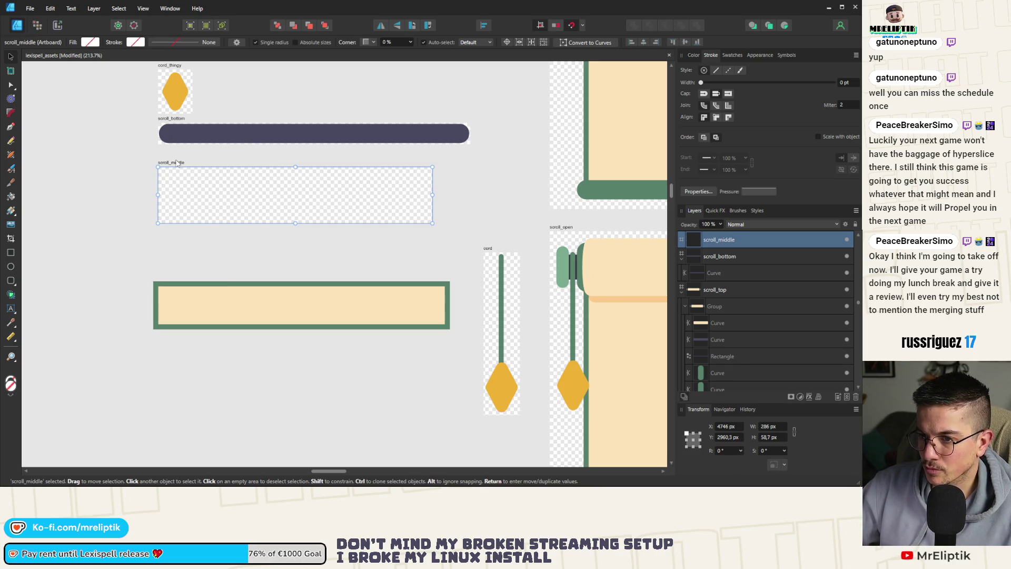
pyautogui.click(250, 299)
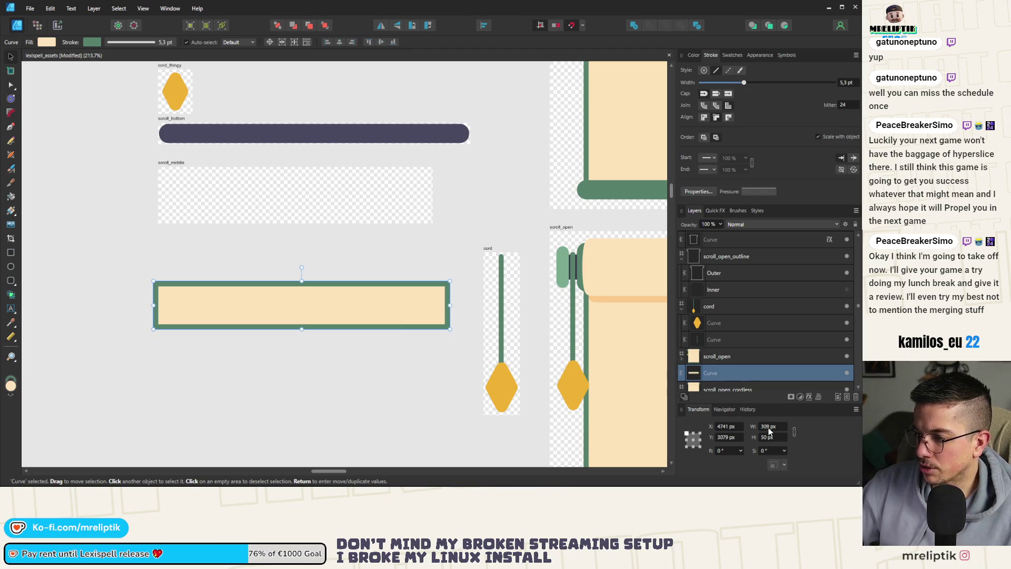
pyautogui.press('alt')
# Resize the scroll_middle artboard to 311 × 52 px.
pyautogui.click(173, 163)
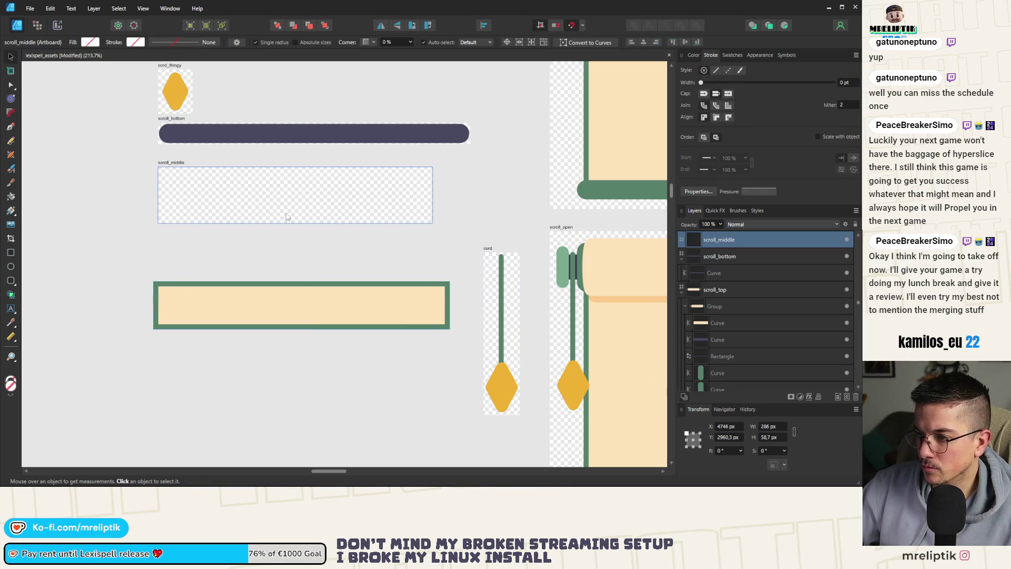
pyautogui.click(770, 438)
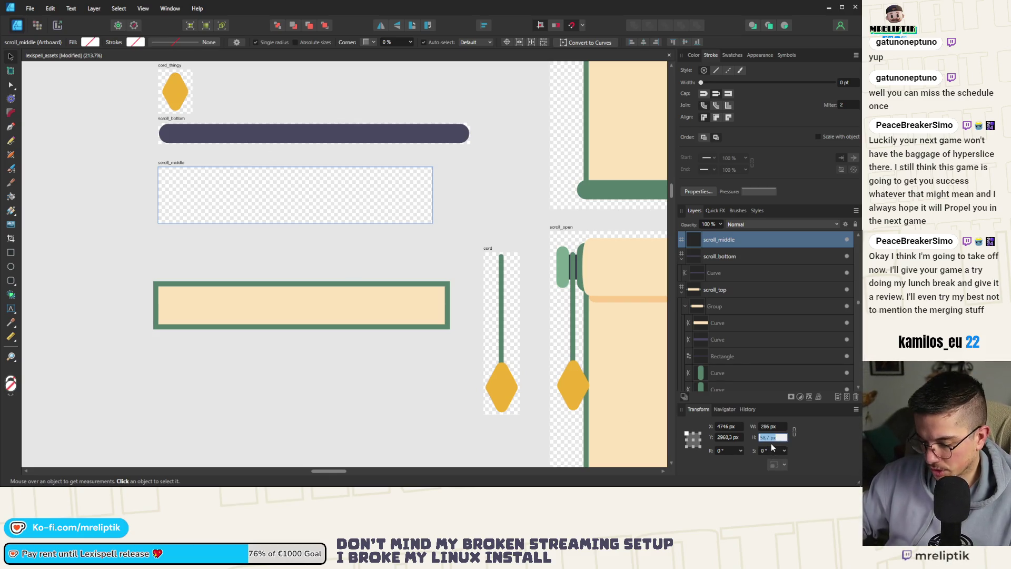
pyautogui.write('52')
pyautogui.press('Return')
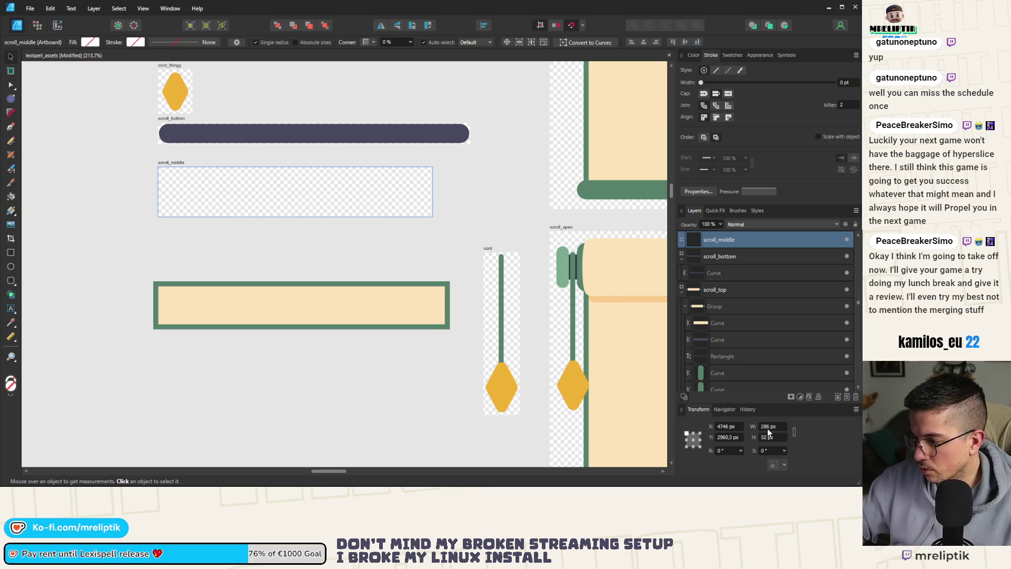
pyautogui.click(768, 429)
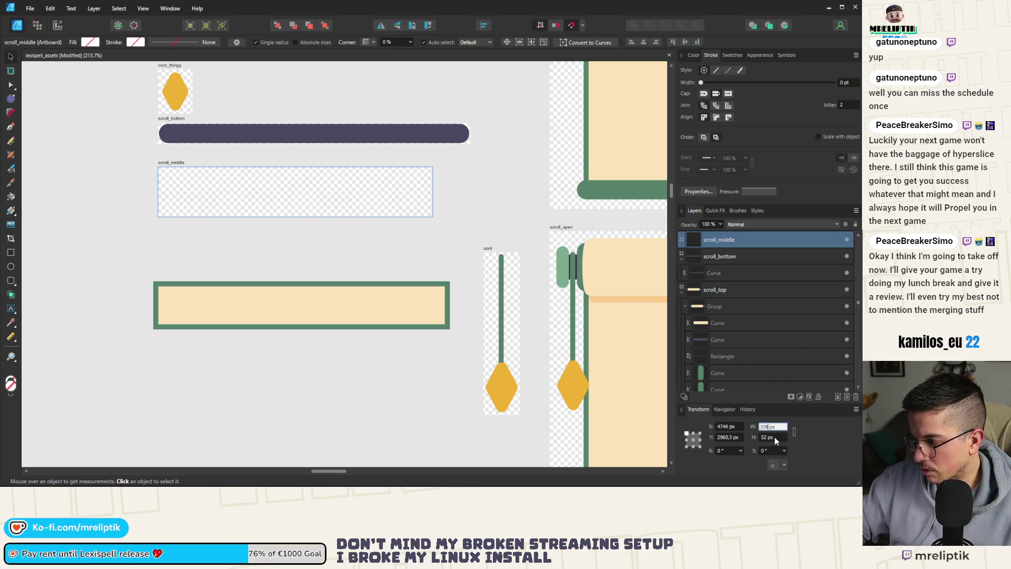
pyautogui.write('+2')
pyautogui.press('Return')
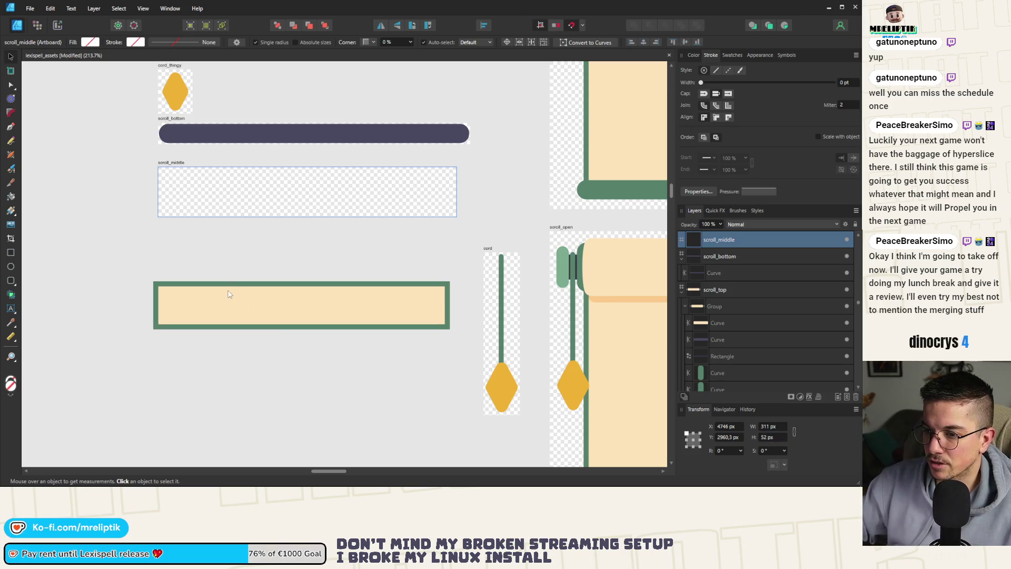
# Cut the taller bordered bar and paste it into scroll_middle.
pyautogui.click(229, 293)
pyautogui.hotkey('ctrl', 'x')
pyautogui.click(160, 162)
pyautogui.hotkey('ctrl', 'v')
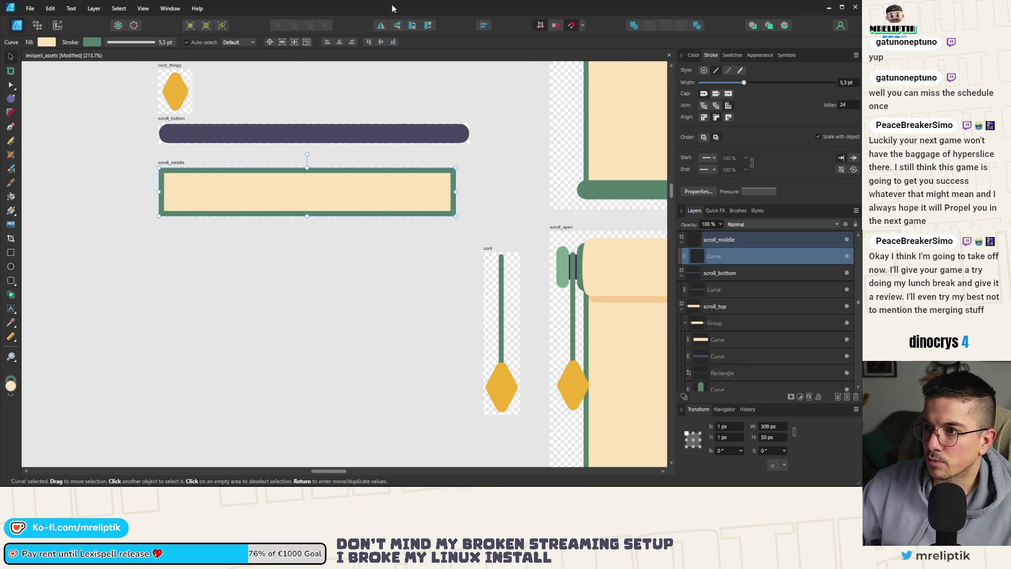
pyautogui.click(194, 158)
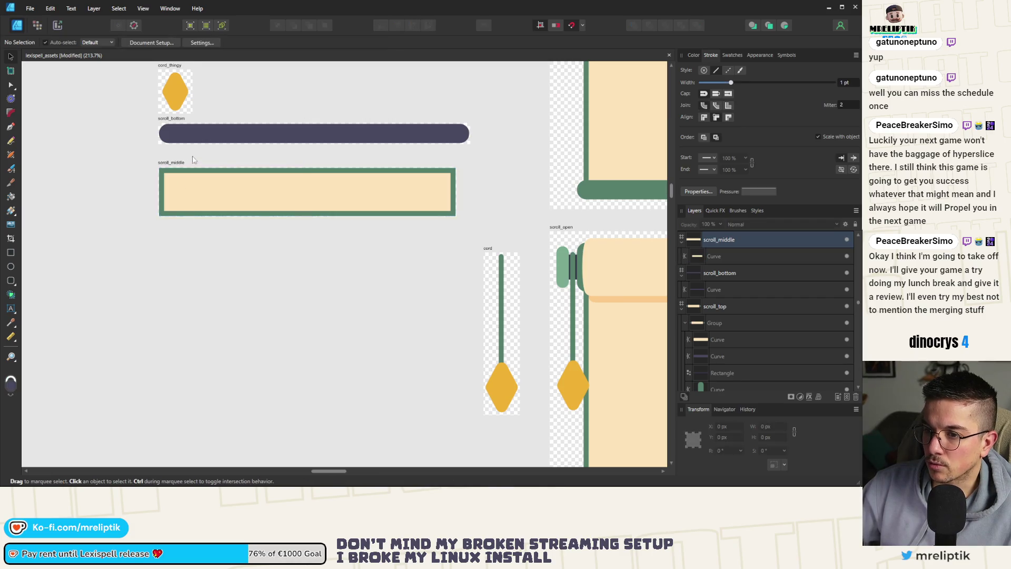
# Round scroll_middle's Y position to 2960 and scroll_bottom's Y to 2914.
pyautogui.scroll(3, 189, 160)
pyautogui.scroll(2, 133, 192)
pyautogui.click(135, 174)
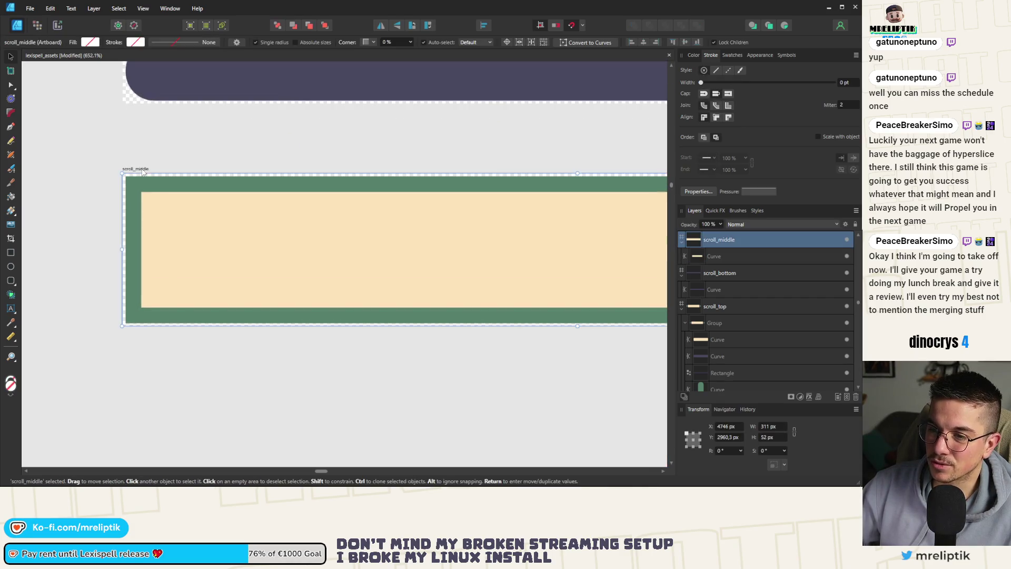
pyautogui.scroll(-3, 134, 175)
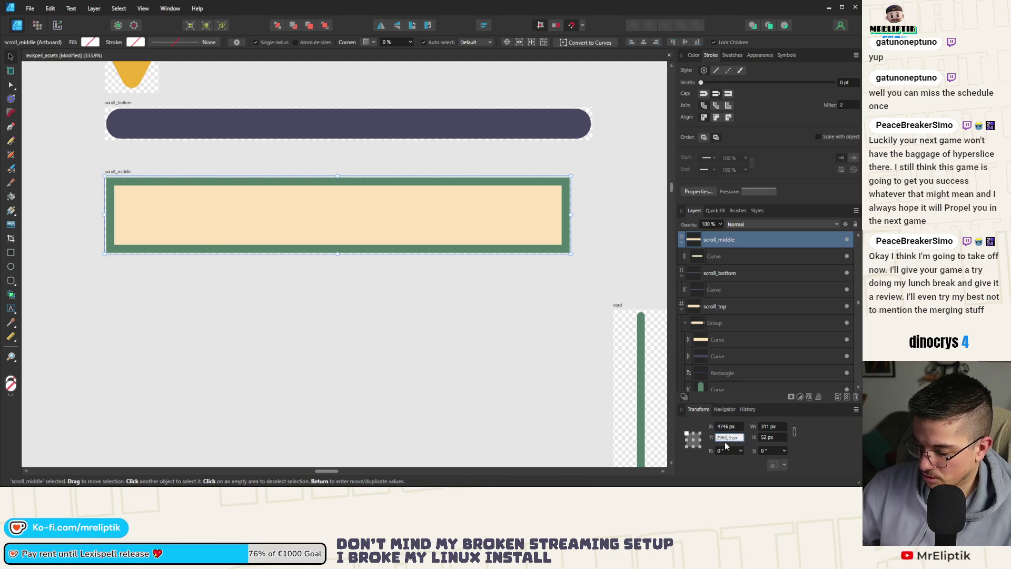
pyautogui.write('2960')
pyautogui.press('Return')
pyautogui.hotkey('ctrl', 's')
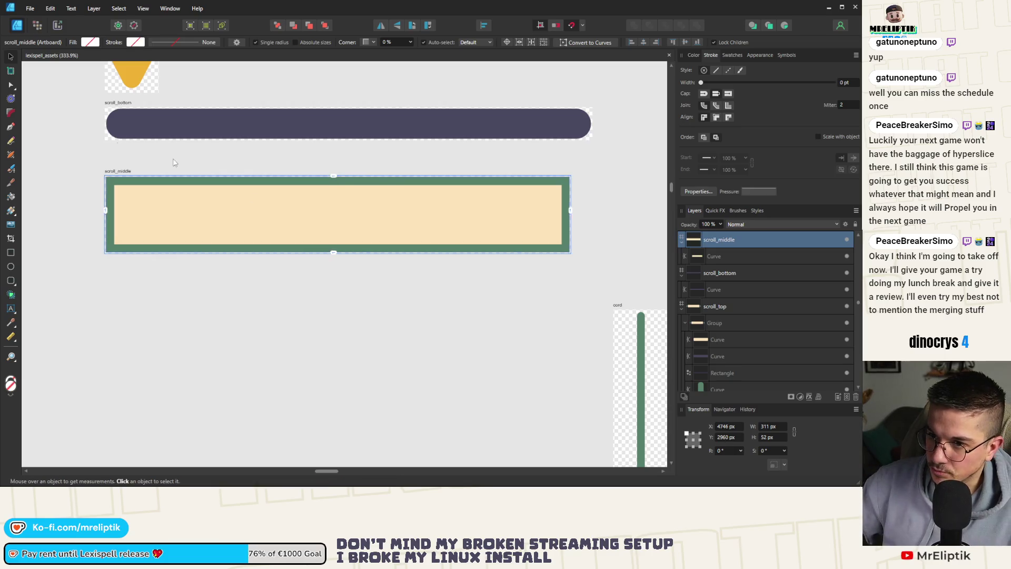
pyautogui.click(110, 106)
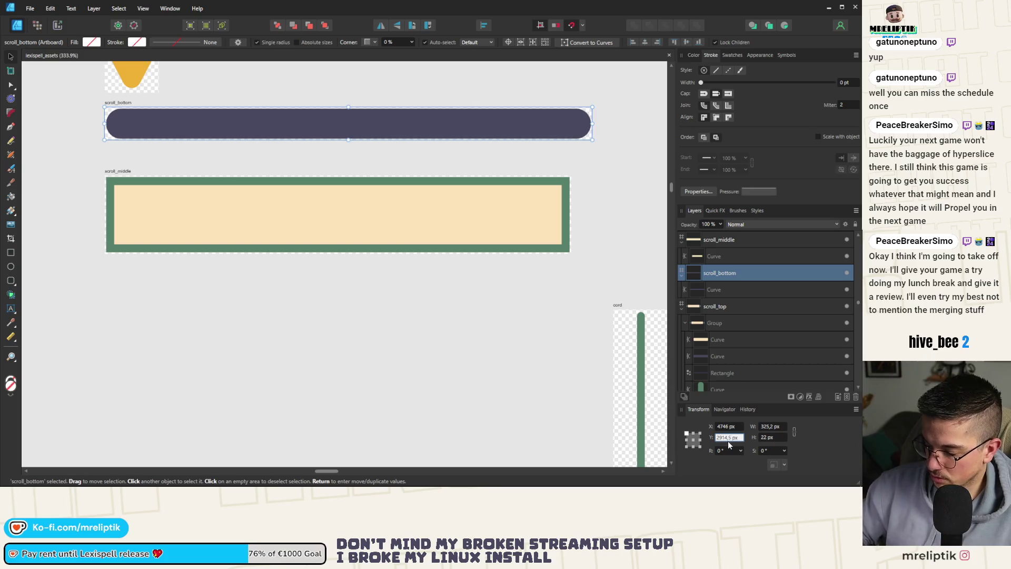
pyautogui.write('2914')
pyautogui.press('Return')
pyautogui.scroll(-5, 142, 221)
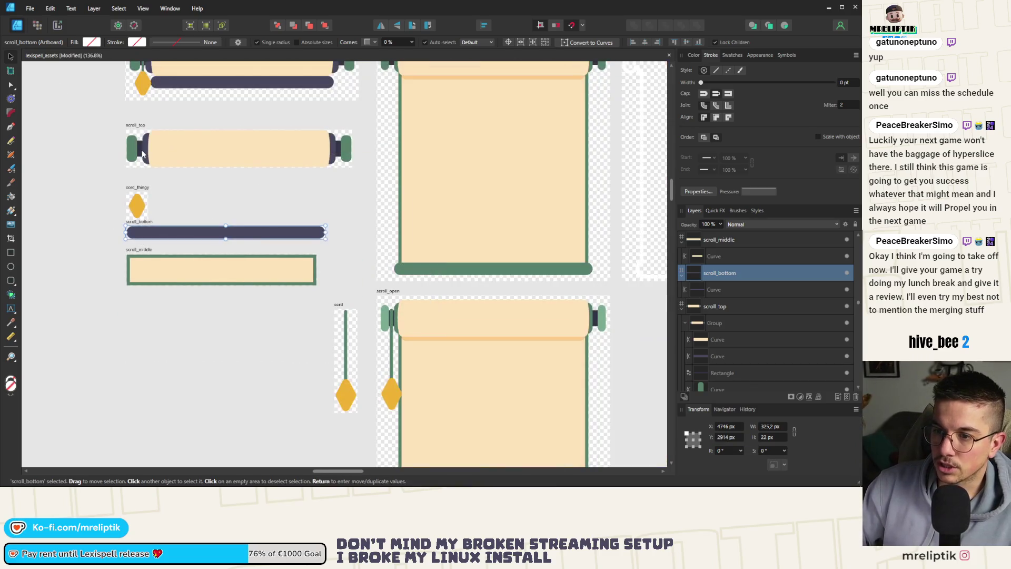
pyautogui.click(142, 153)
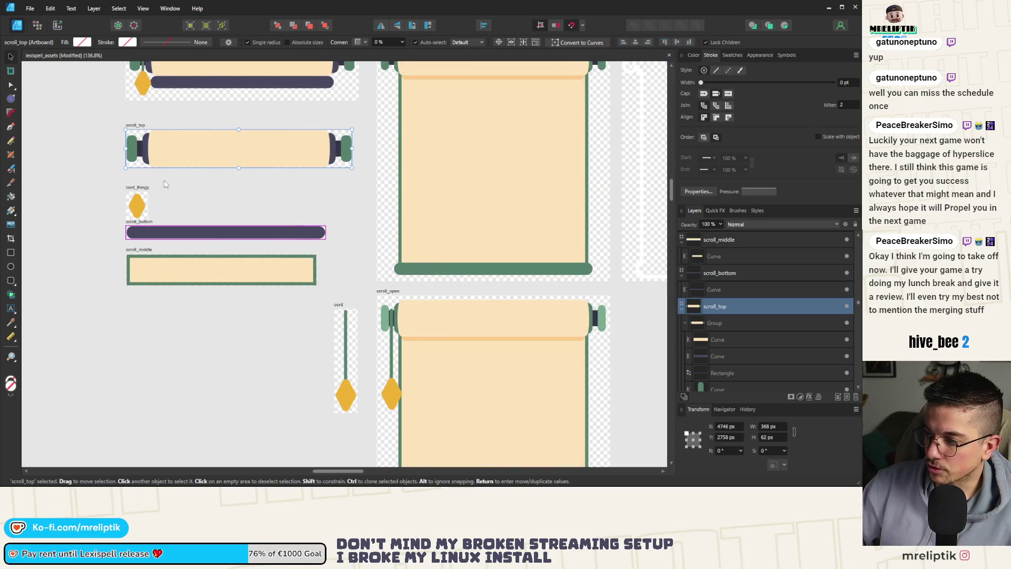
pyautogui.click(131, 226)
# Export the scroll_bottom artboard as PNG, overwriting scroll_bottom.png.
pyautogui.hotkey('ctrl', 'alt', 'shift', 'w')
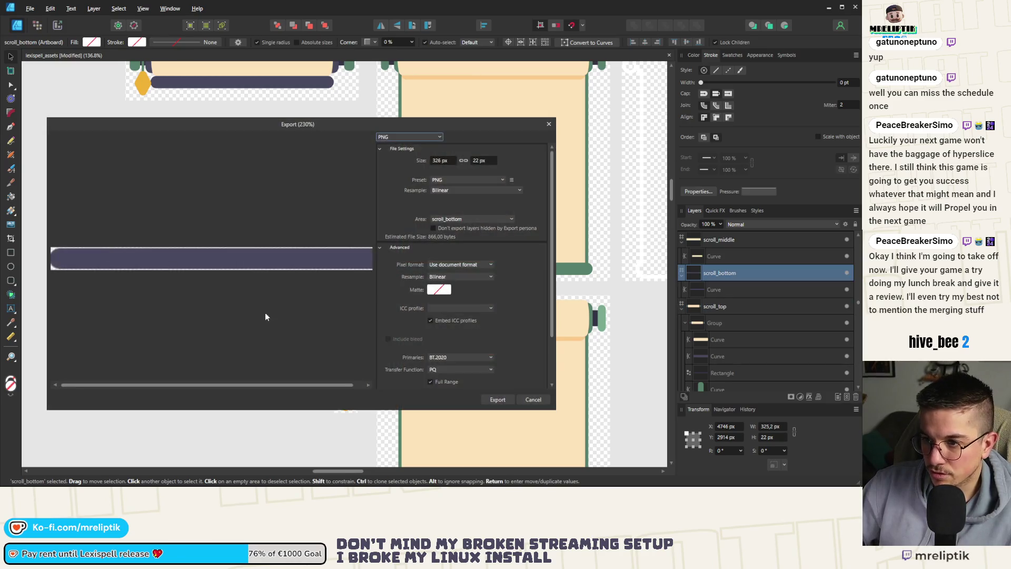
pyautogui.click(492, 401)
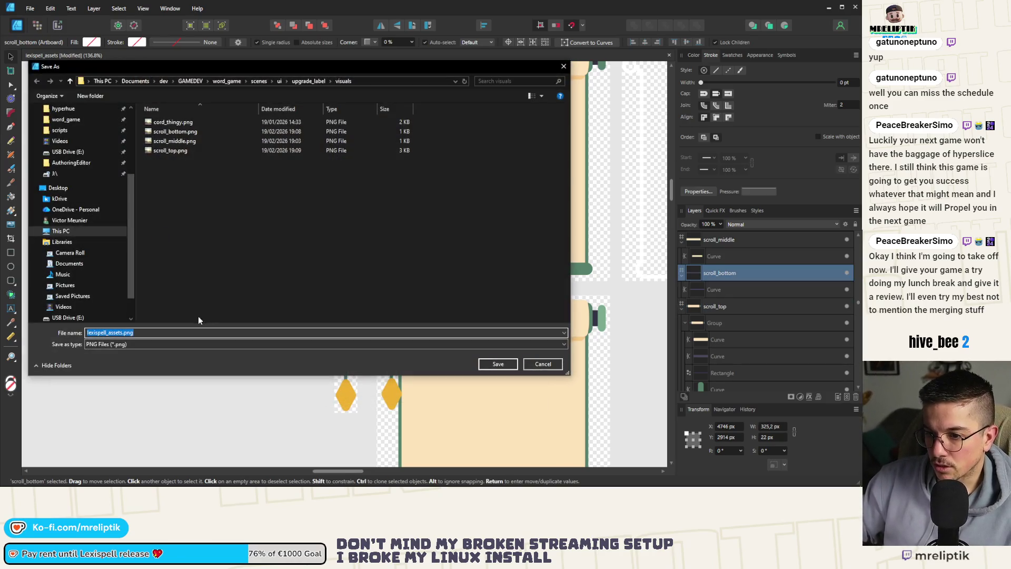
pyautogui.click(543, 363)
pyautogui.scroll(5, 179, 226)
pyautogui.scroll(-1, 83, 219)
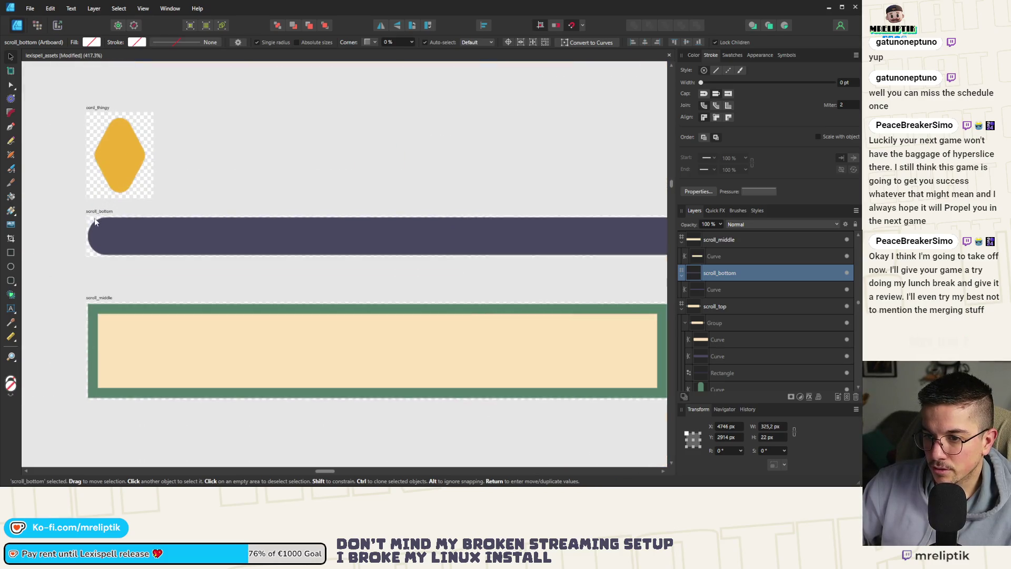
pyautogui.hotkey('ctrl', 'alt', 'shift', 'w')
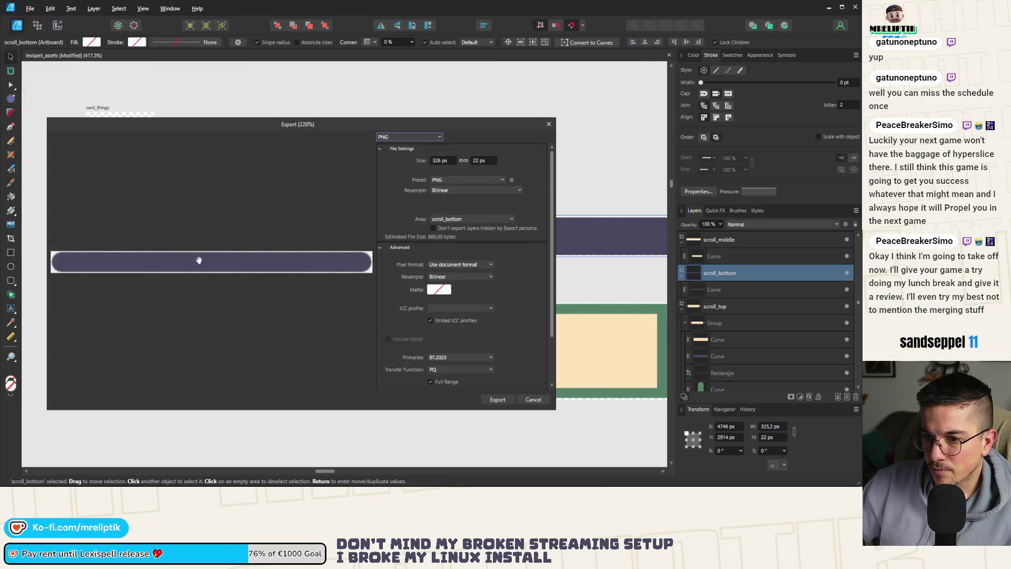
pyautogui.click(506, 393)
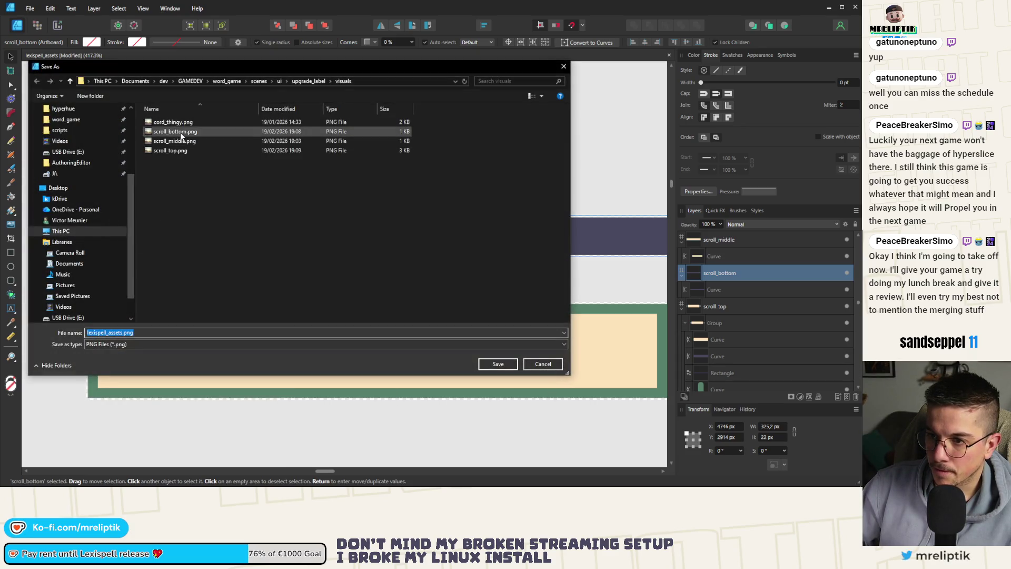
pyautogui.doubleClick(180, 132)
pyautogui.click(321, 280)
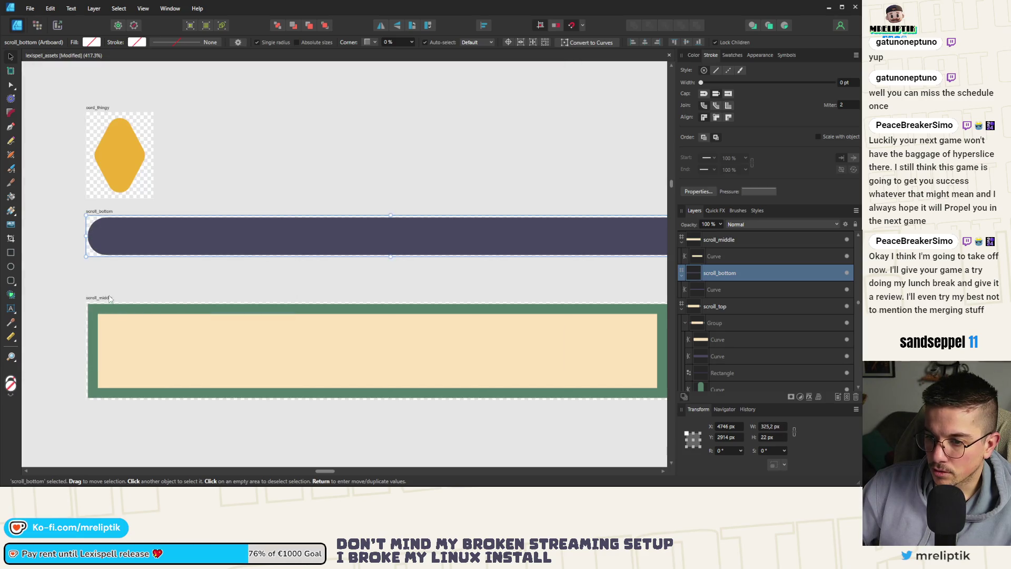
# Export the scroll_middle artboard as PNG, overwriting scroll_middle.png.
pyautogui.click(109, 299)
pyautogui.hotkey('ctrl', 'alt', 'shift', 'w')
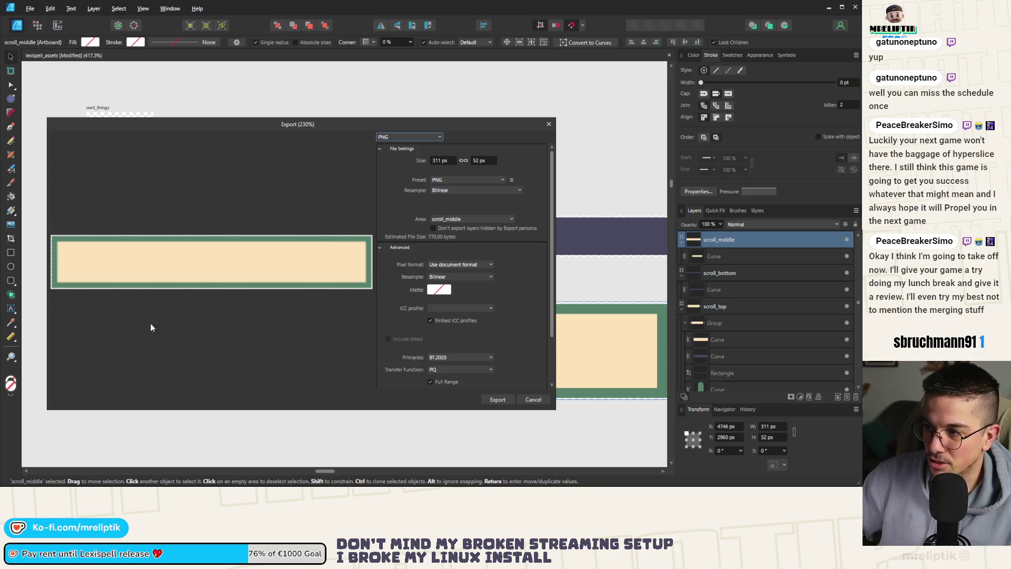
pyautogui.click(497, 399)
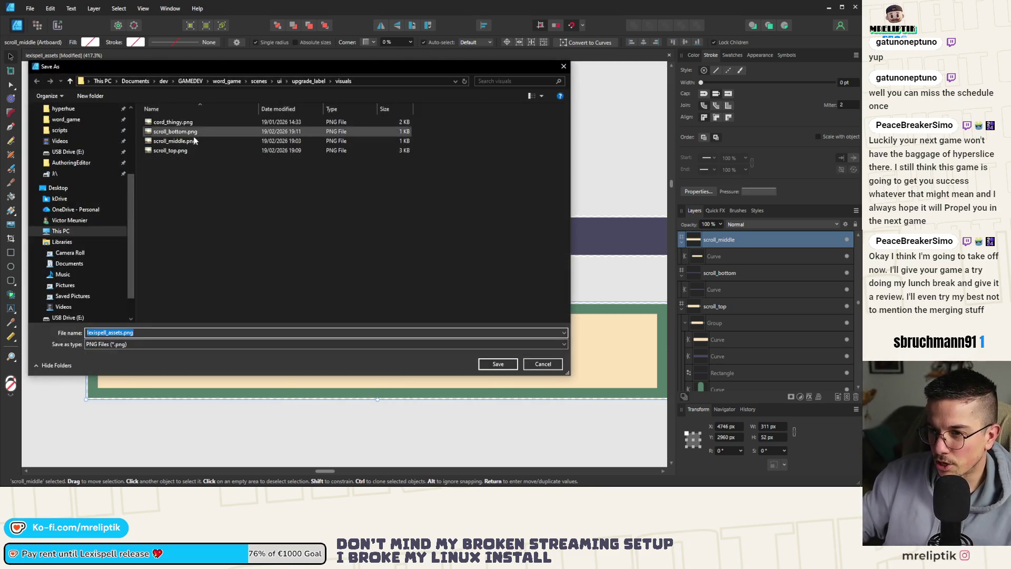
pyautogui.moveTo(208, 71)
pyautogui.mouseDown()
pyautogui.moveTo(206, 355)
pyautogui.moveTo(263, 456)
pyautogui.moveTo(190, 96)
pyautogui.mouseUp()
pyautogui.doubleClick(157, 170)
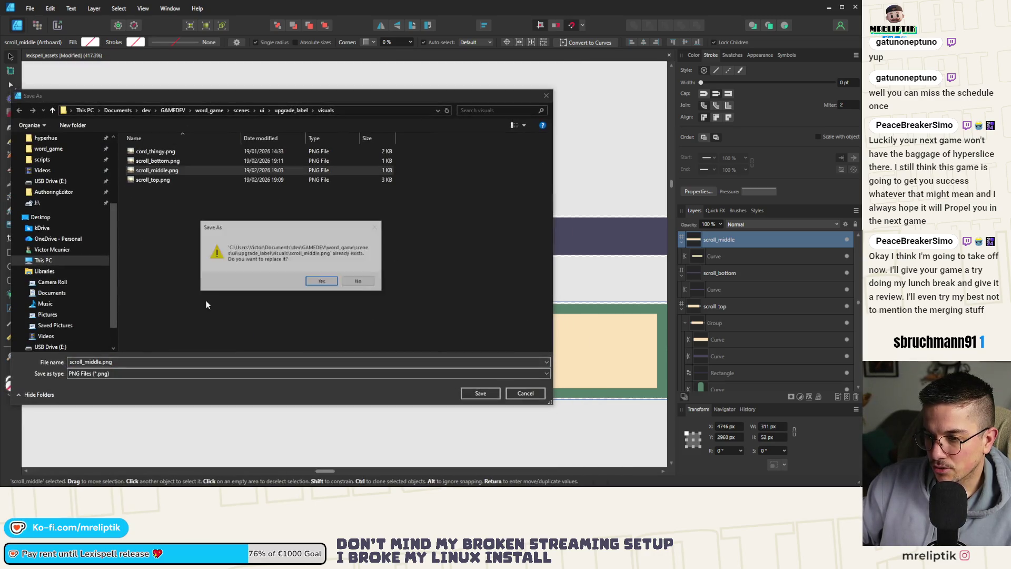
pyautogui.click(320, 282)
pyautogui.scroll(-5, 213, 322)
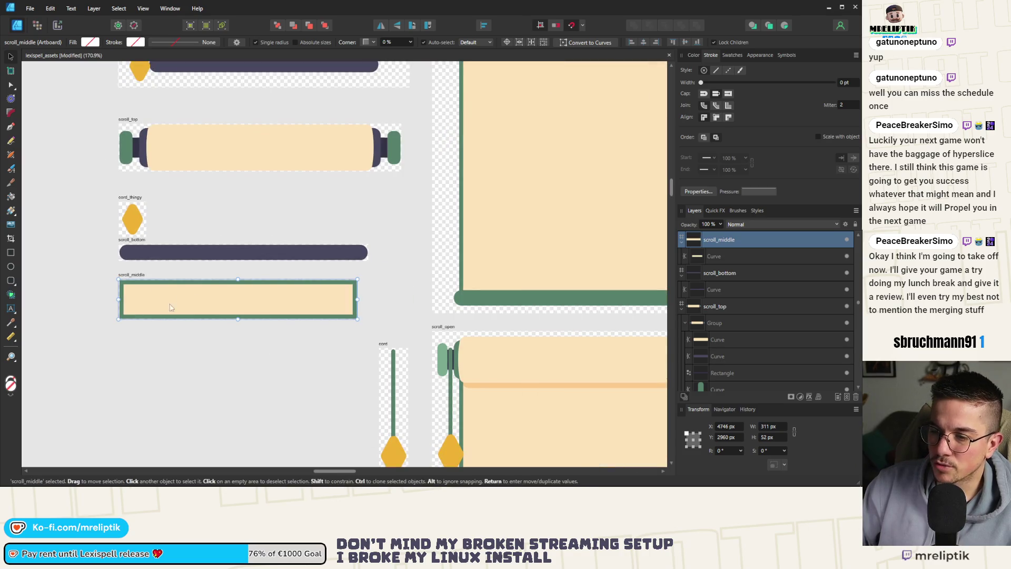
pyautogui.click(153, 345)
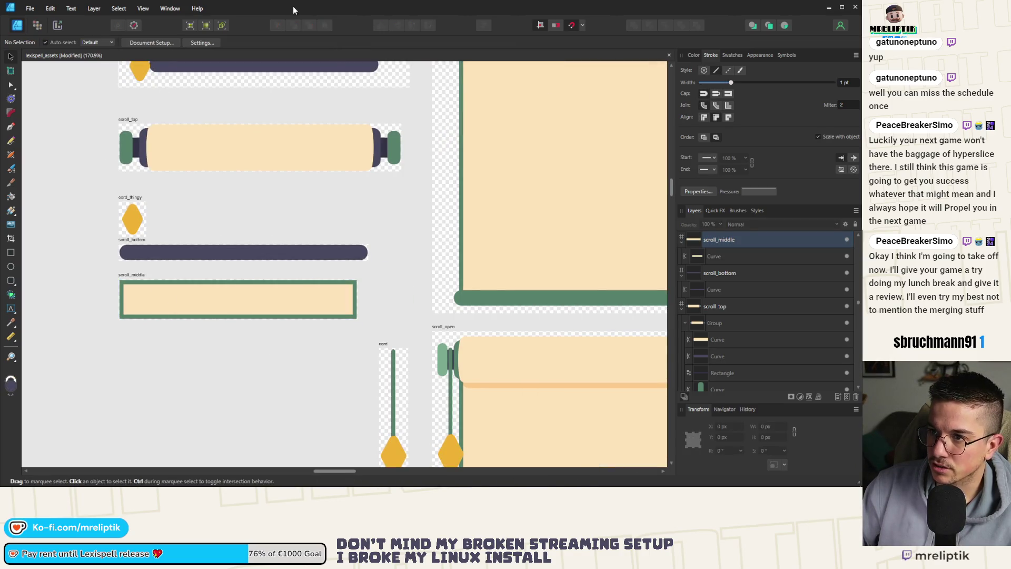
pyautogui.hotkey('alt', 'Tab')
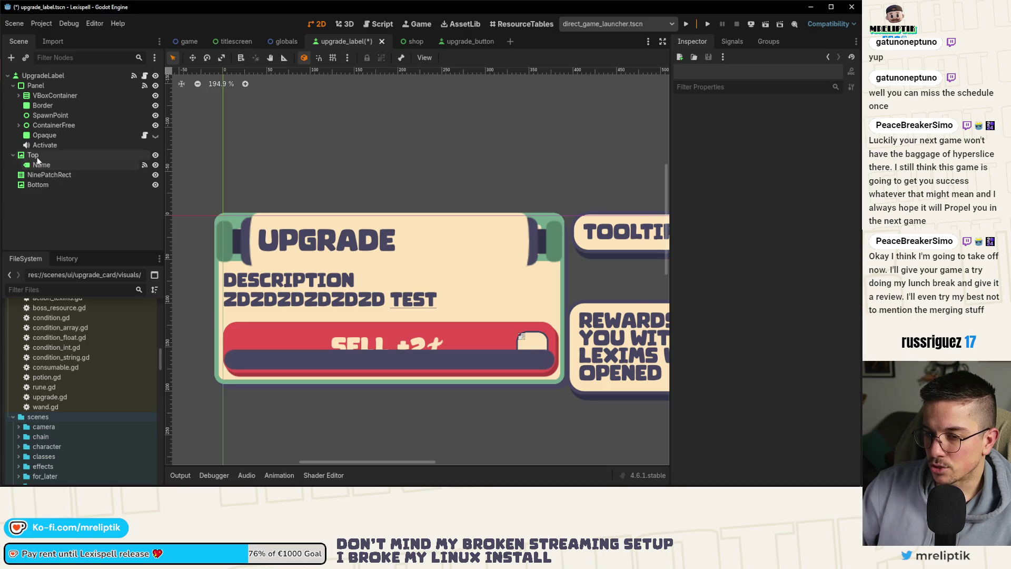
# Add a Panel node (Panel2) as a child of the UpgradeLabel root.
pyautogui.click(36, 176)
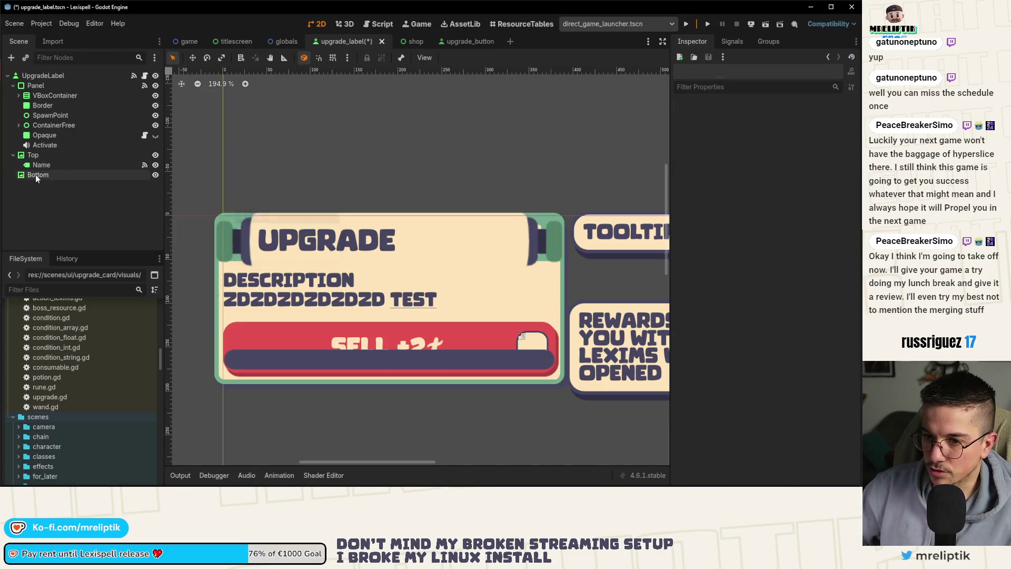
pyautogui.rightClick(51, 76)
pyautogui.click(82, 99)
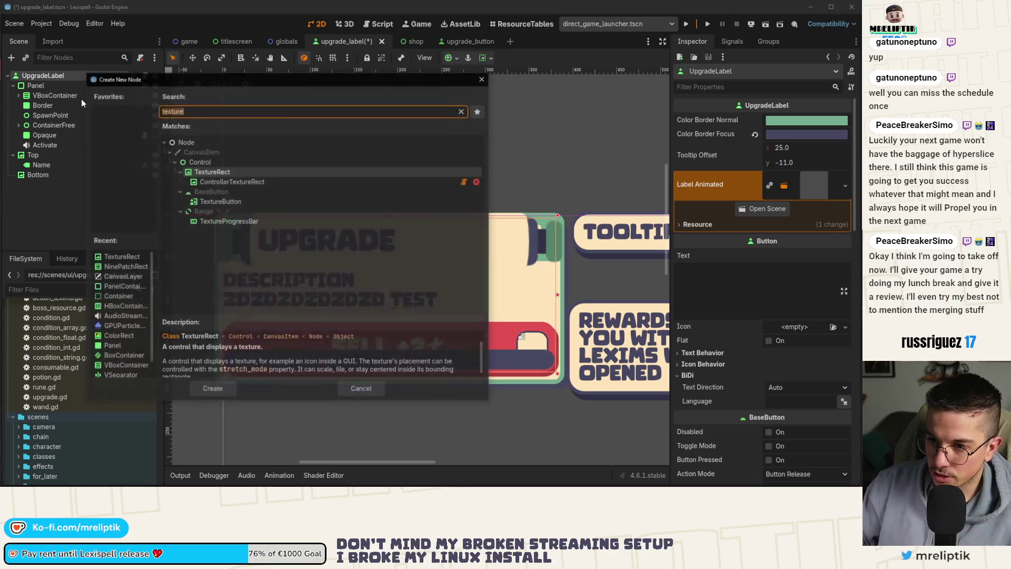
pyautogui.write('panel')
pyautogui.press('Return')
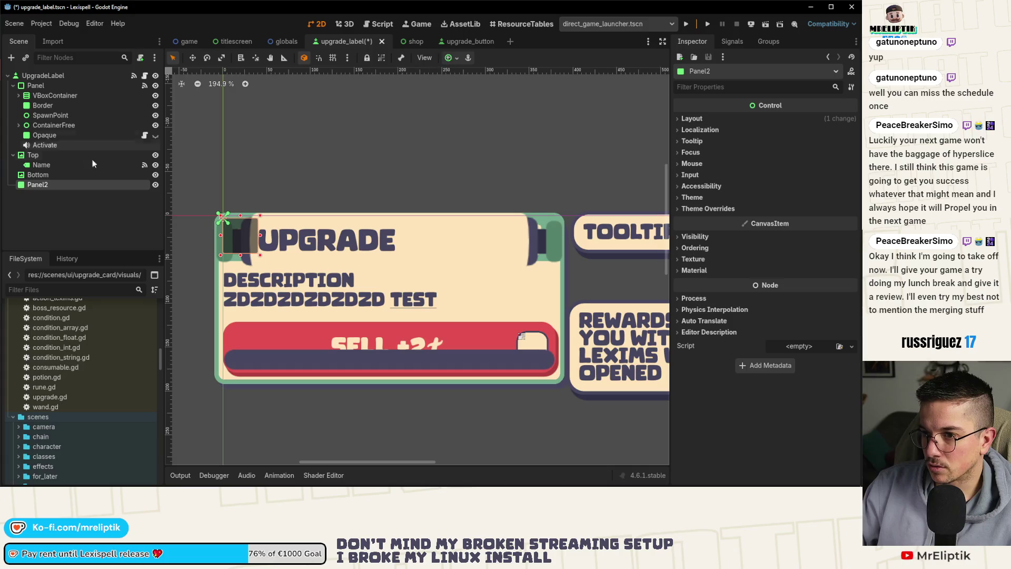
# Make Panel2 fill its whole parent with the Full Rect anchor preset.
pyautogui.click(452, 58)
pyautogui.click(503, 140)
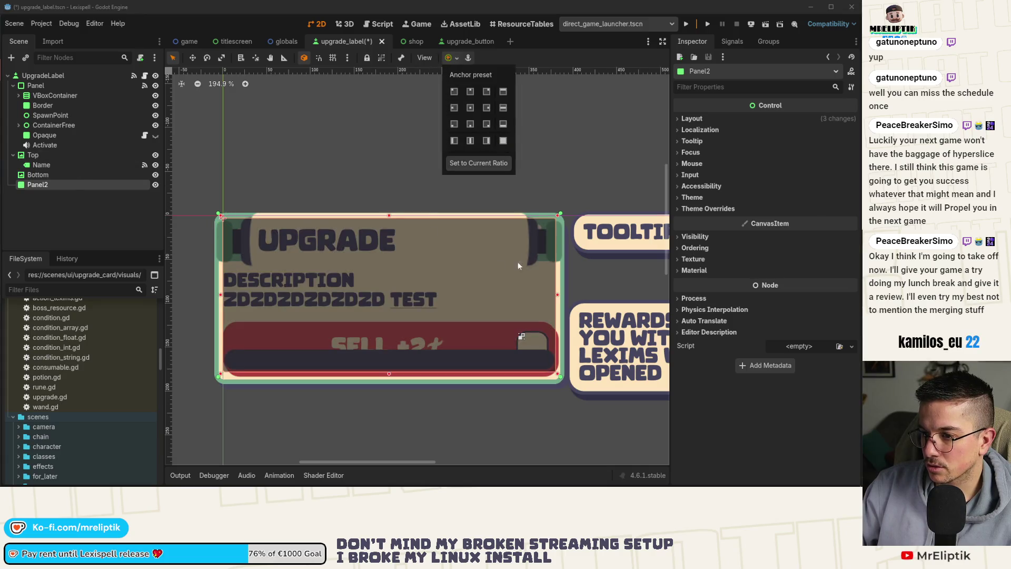
pyautogui.click(693, 208)
# Give Panel2's panel style override a fresh StyleBoxFlat with a cream background.
pyautogui.click(694, 211)
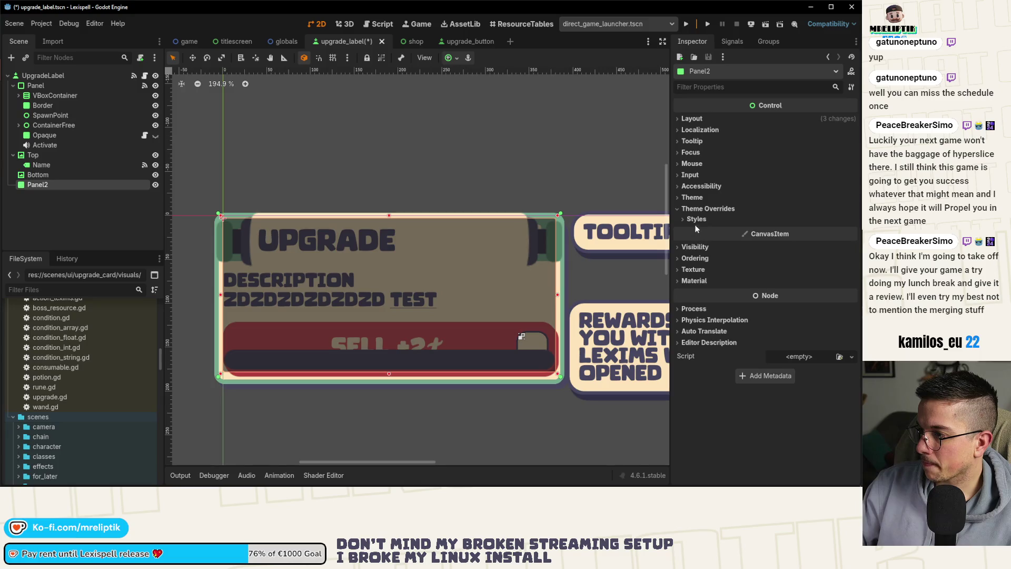
pyautogui.click(694, 219)
pyautogui.click(806, 233)
pyautogui.click(806, 271)
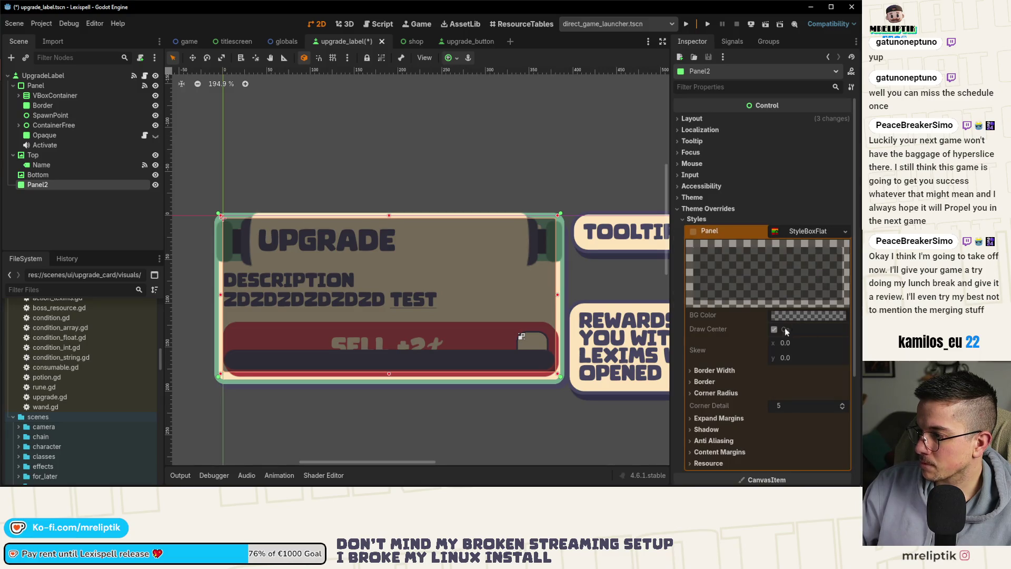
pyautogui.click(794, 233)
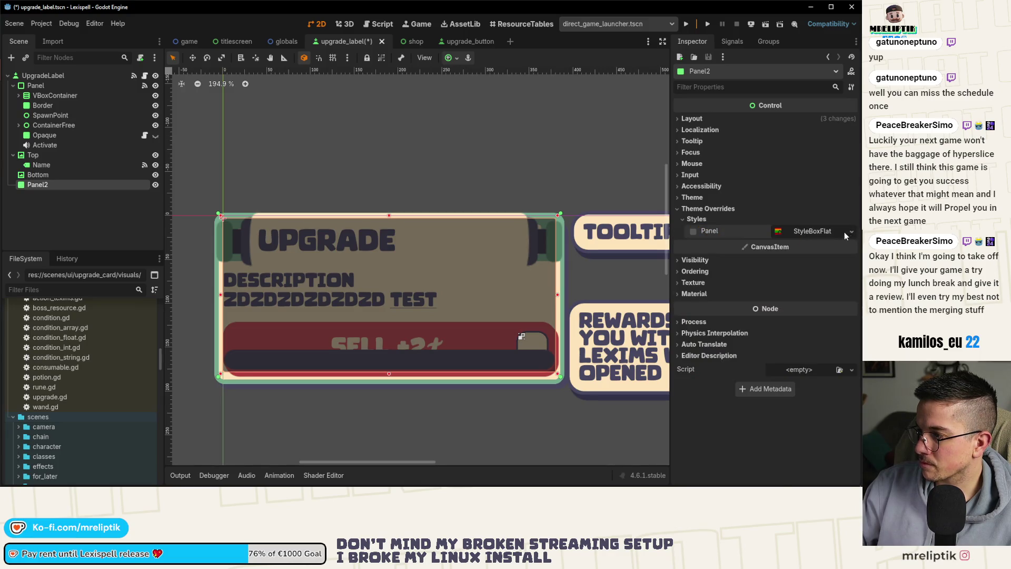
pyautogui.click(845, 231)
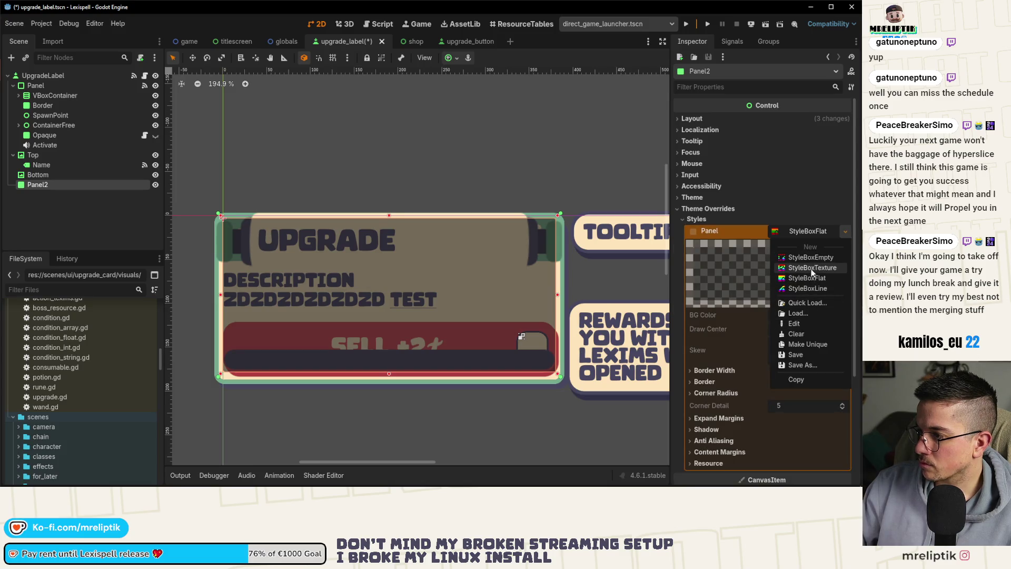
pyautogui.click(804, 277)
pyautogui.click(786, 316)
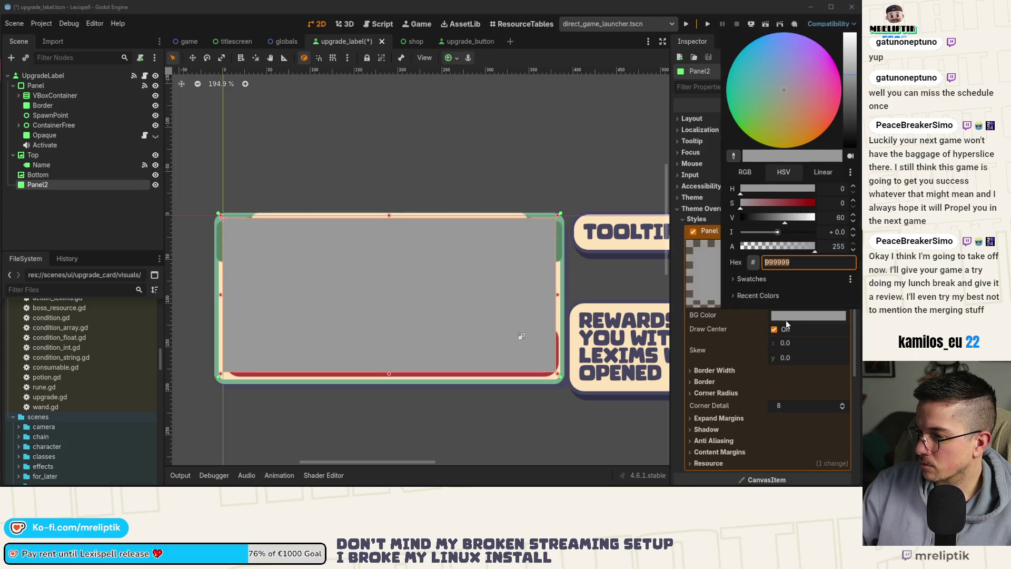
pyautogui.click(764, 282)
pyautogui.click(764, 295)
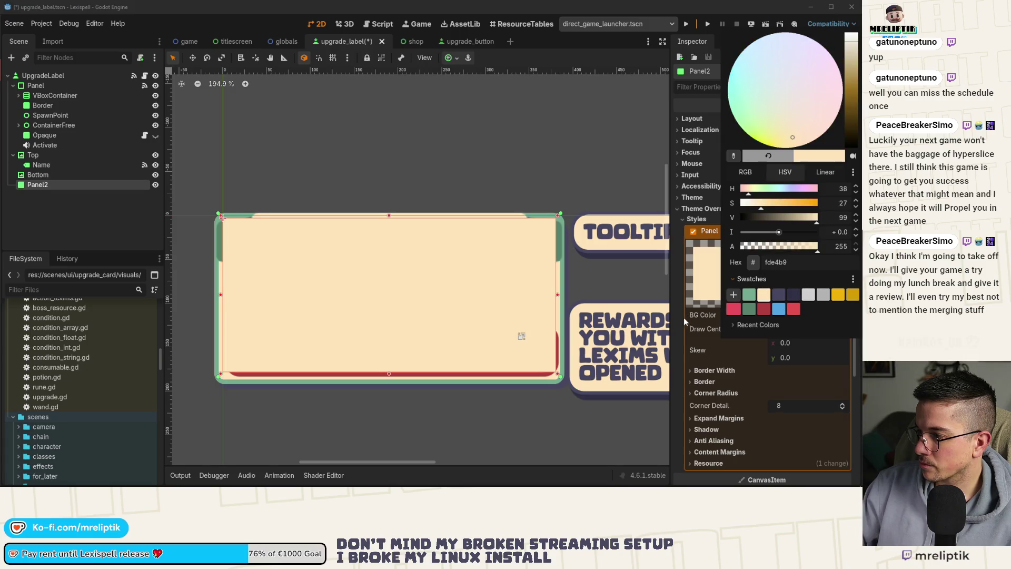
pyautogui.press('Escape')
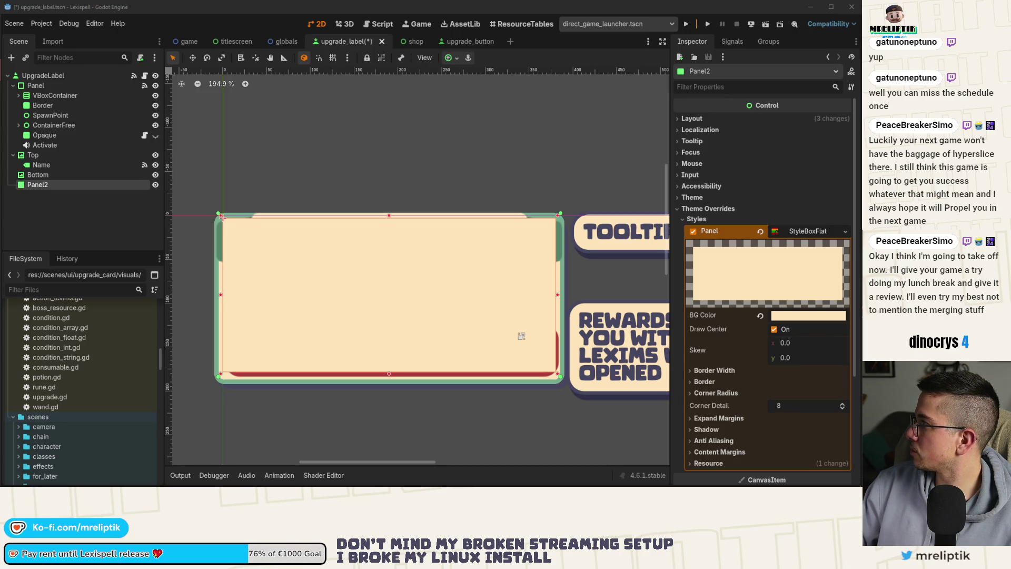
# Set all four stylebox border widths to 6 px, keep corner detail 8, and save.
pyautogui.scroll(1, 479, 374)
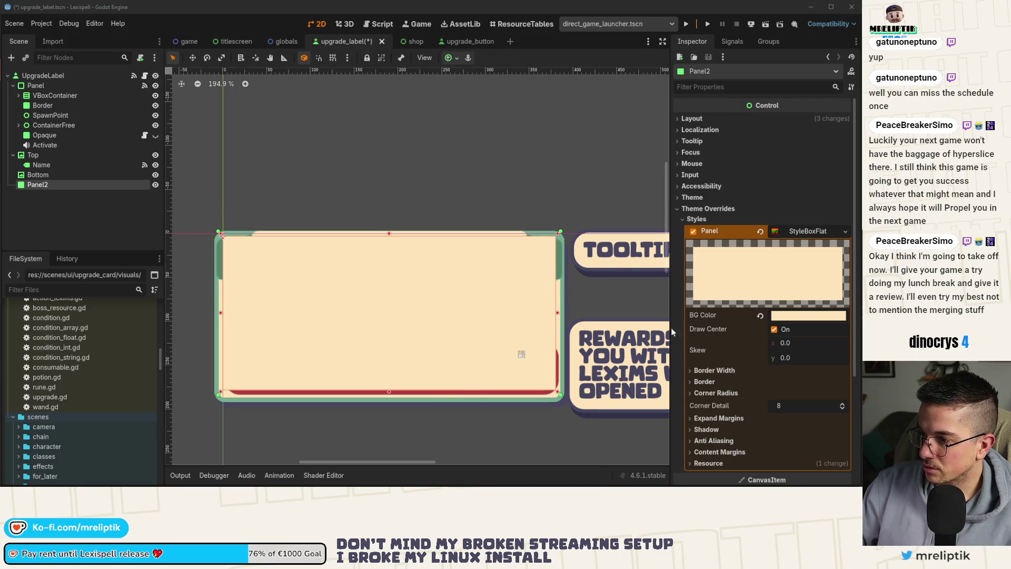
pyautogui.click(717, 382)
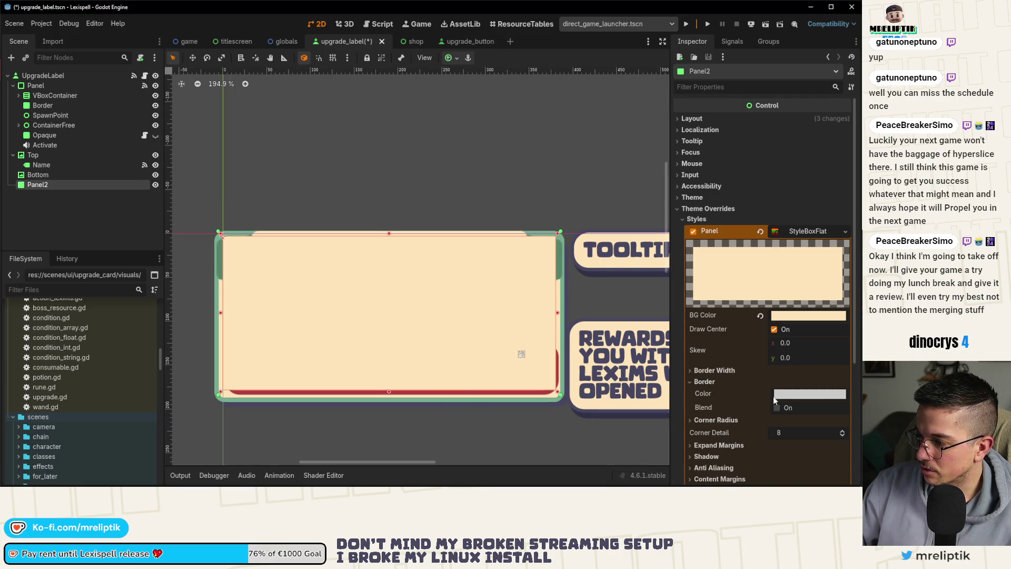
pyautogui.click(715, 382)
pyautogui.click(714, 371)
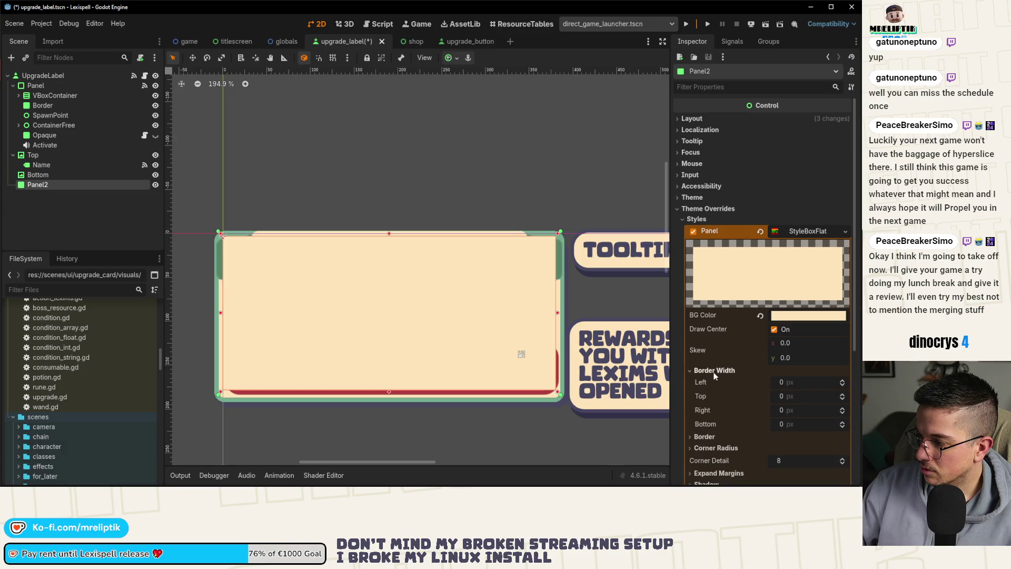
pyautogui.click(800, 381)
pyautogui.write('6')
pyautogui.press('Tab')
pyautogui.write('6')
pyautogui.press('Tab')
pyautogui.write('6')
pyautogui.press('Tab')
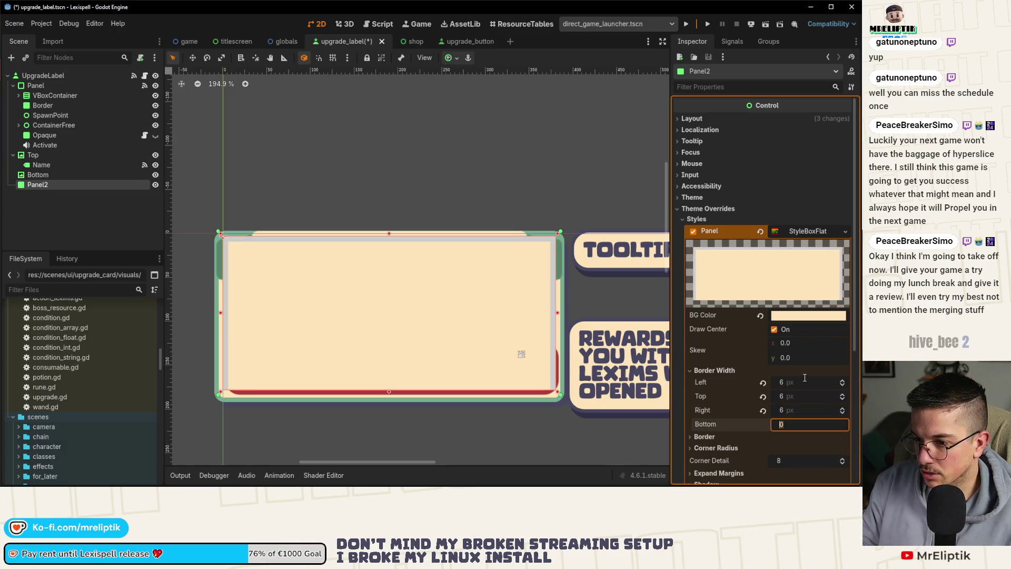
pyautogui.write('6')
pyautogui.press('Tab')
pyautogui.write('6')
pyautogui.press('Tab')
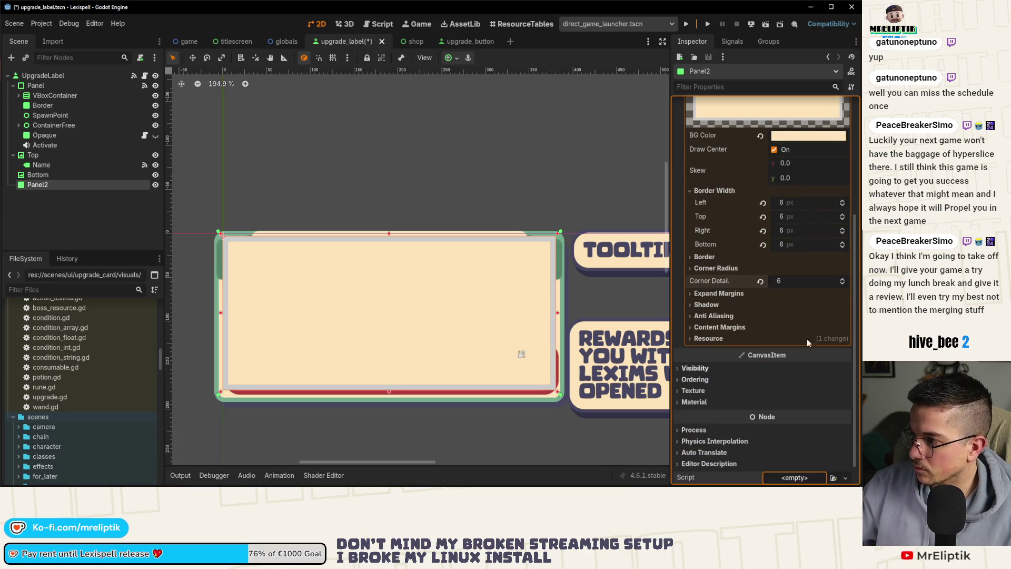
pyautogui.click(790, 283)
pyautogui.write('8')
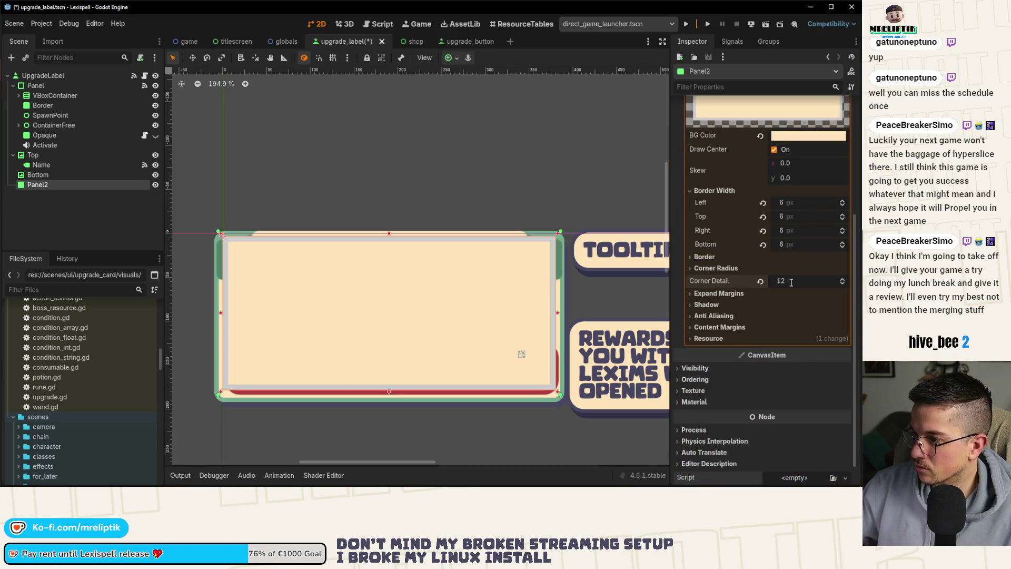
pyautogui.hotkey('ctrl', 's')
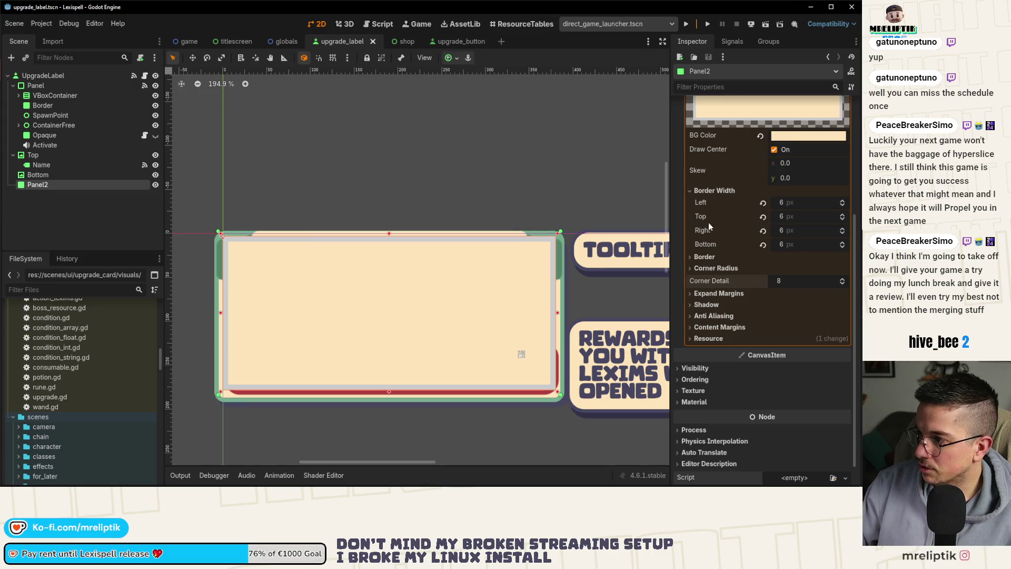
# Make Panel2's border colour green, save, and move Panel2 above Bottom in the tree.
pyautogui.click(705, 256)
pyautogui.click(791, 273)
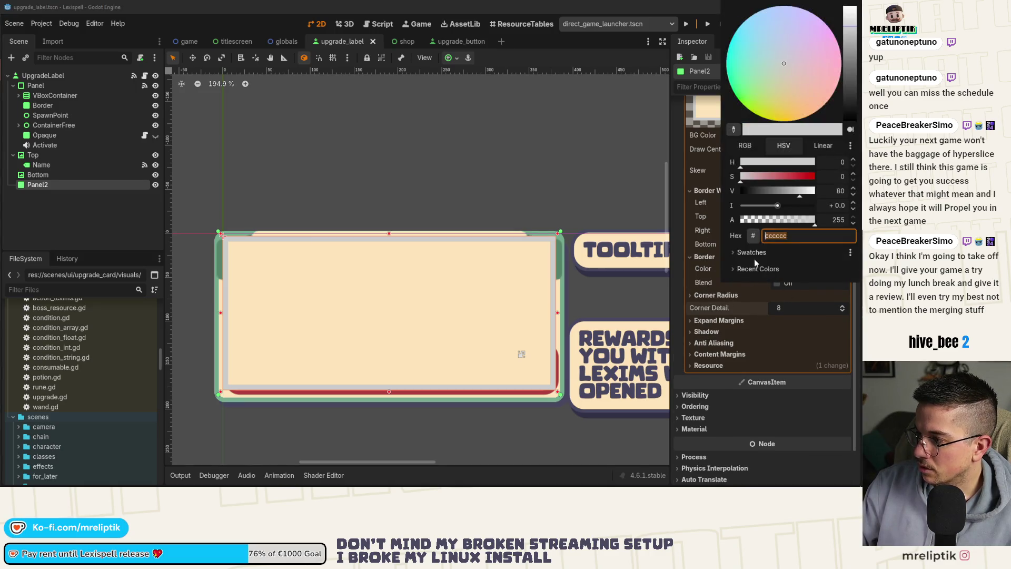
pyautogui.click(752, 284)
pyautogui.click(432, 180)
pyautogui.hotkey('ctrl', 's')
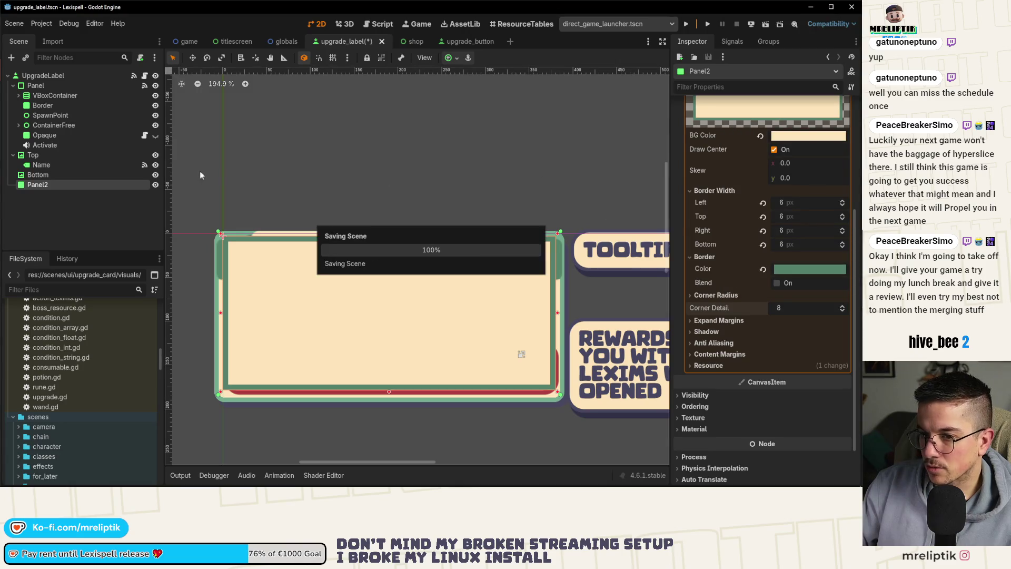
pyautogui.moveTo(37, 186)
pyautogui.mouseDown()
pyautogui.moveTo(49, 184)
pyautogui.moveTo(46, 172)
pyautogui.moveTo(53, 184)
pyautogui.mouseUp()
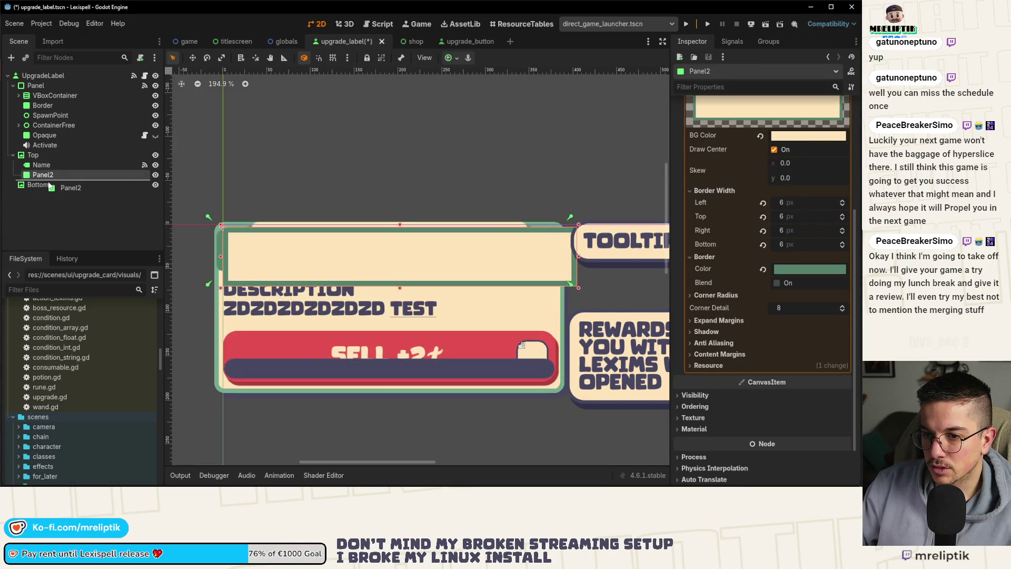
# Temporarily hide Panel2 and save the scene.
pyautogui.click(155, 174)
pyautogui.scroll(-2, 276, 276)
pyautogui.hotkey('ctrl', 's')
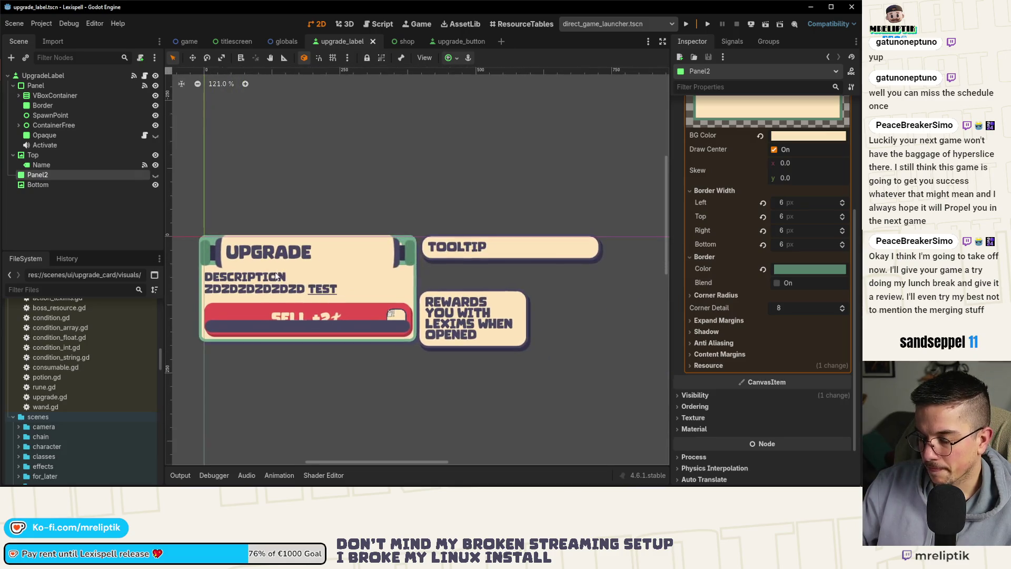
pyautogui.scroll(1, 279, 271)
pyautogui.scroll(2, 267, 272)
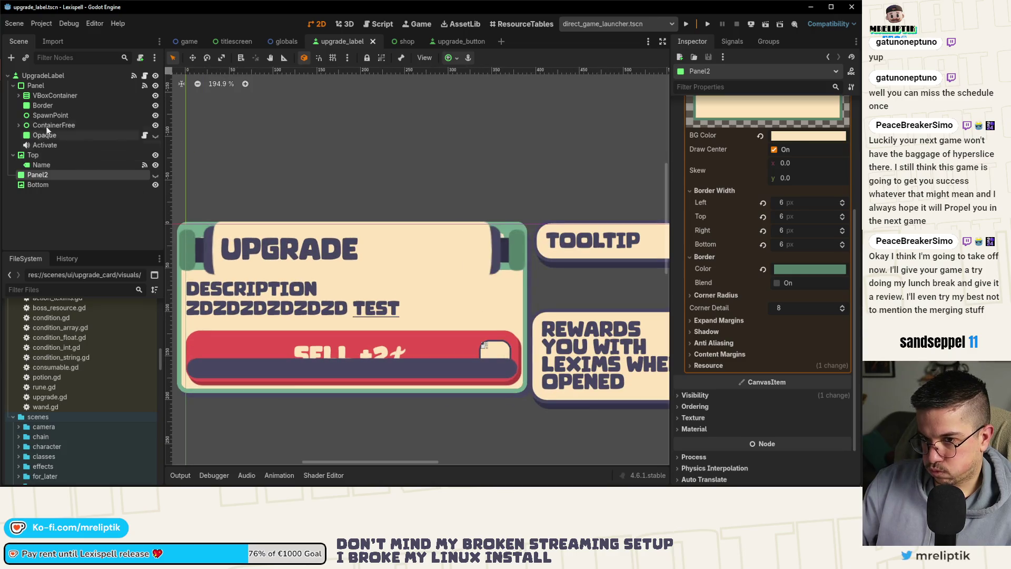
# Hide the original Panel node with its card content and show Panel2 again.
pyautogui.click(39, 77)
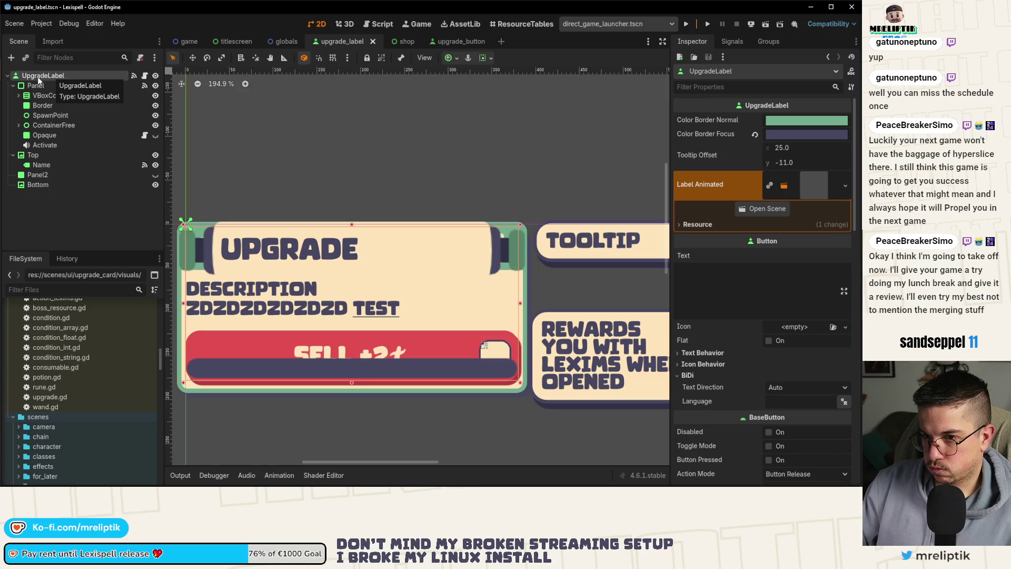
pyautogui.click(35, 86)
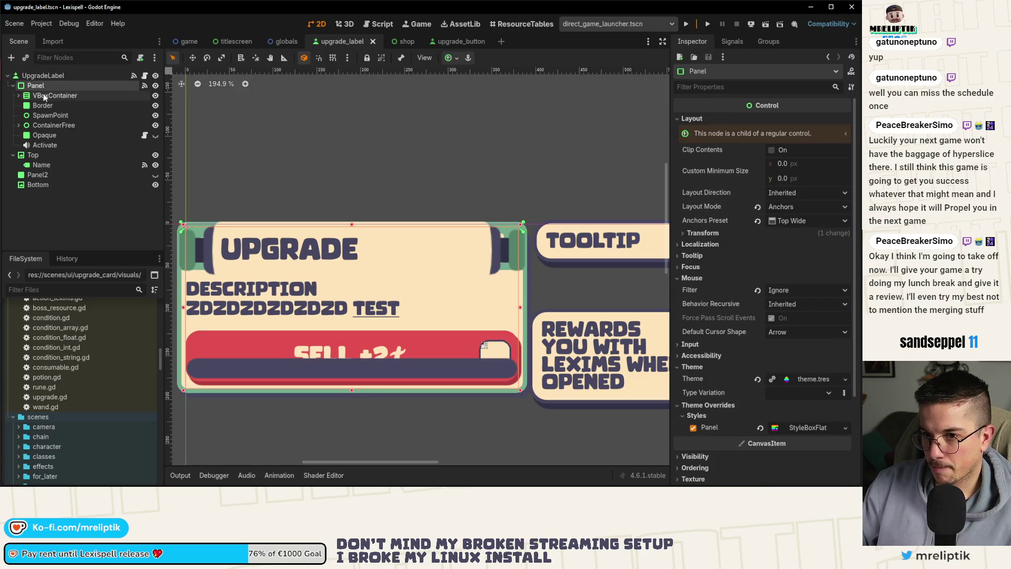
pyautogui.click(13, 86)
pyautogui.click(155, 85)
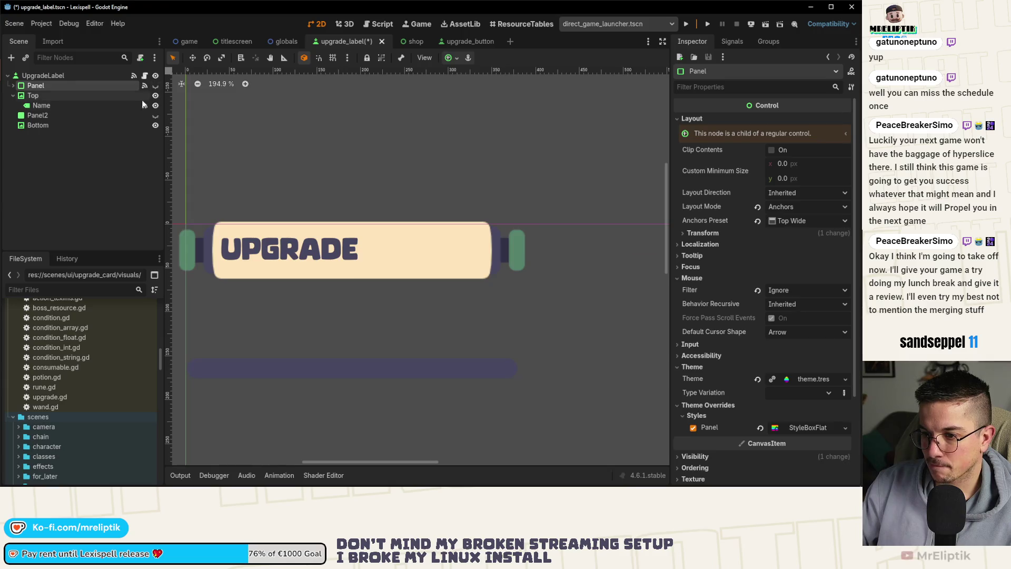
pyautogui.click(38, 116)
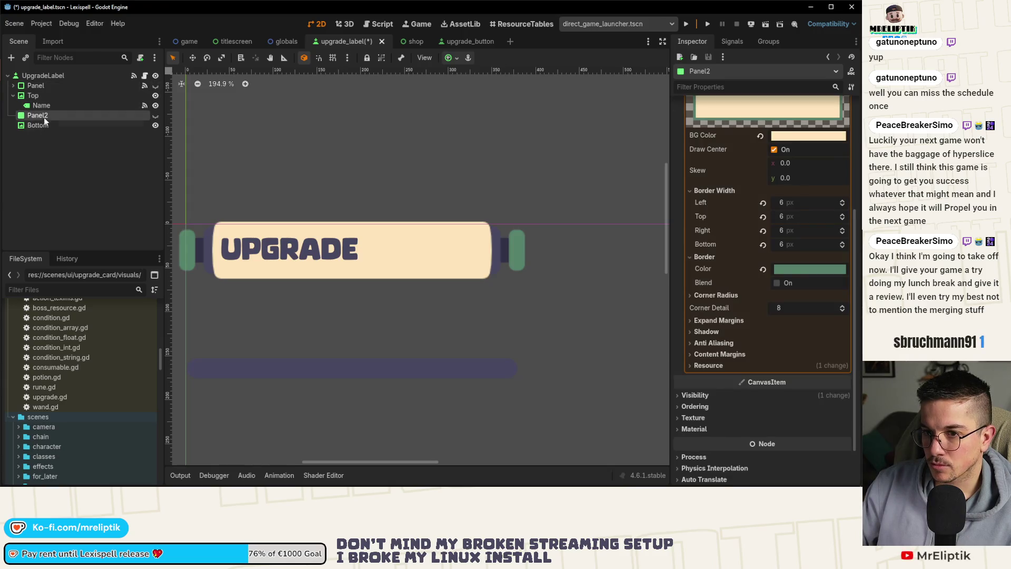
pyautogui.click(155, 115)
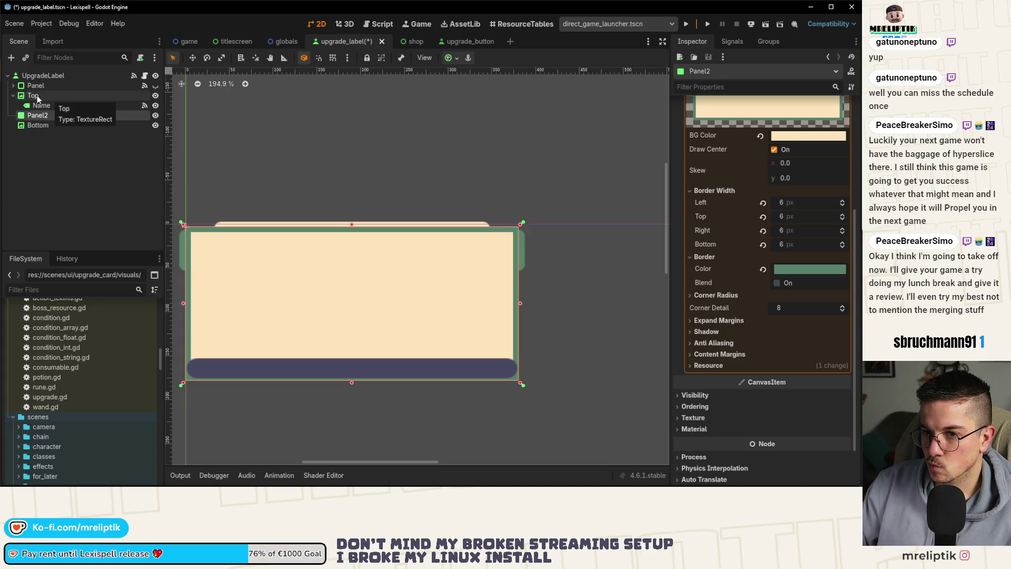
# Move Panel2 above Top, narrow it on both sides, and give it a navy border.
pyautogui.moveTo(37, 113); pyautogui.dragTo(35, 93)
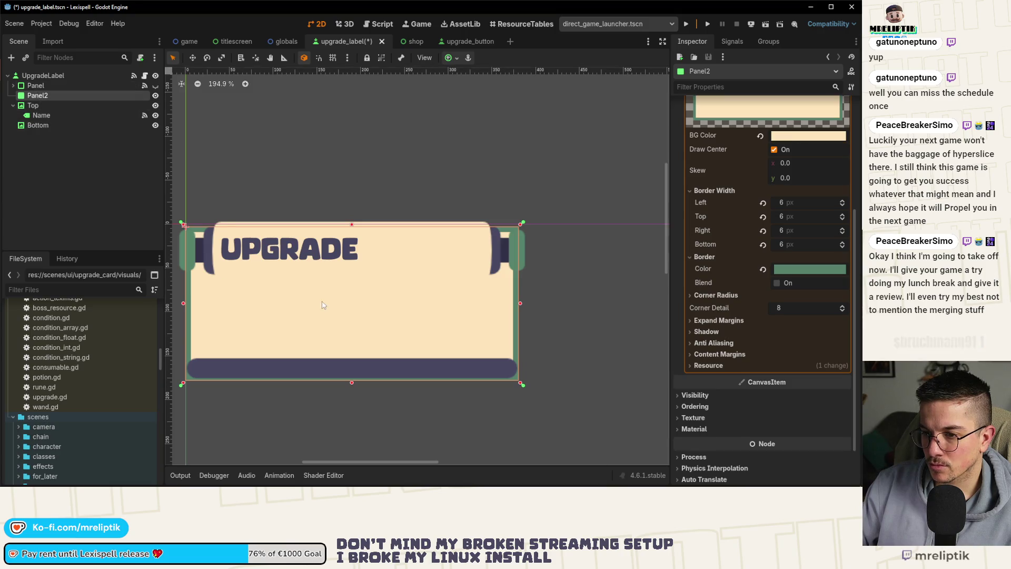
pyautogui.moveTo(520, 303); pyautogui.dragTo(492, 304)
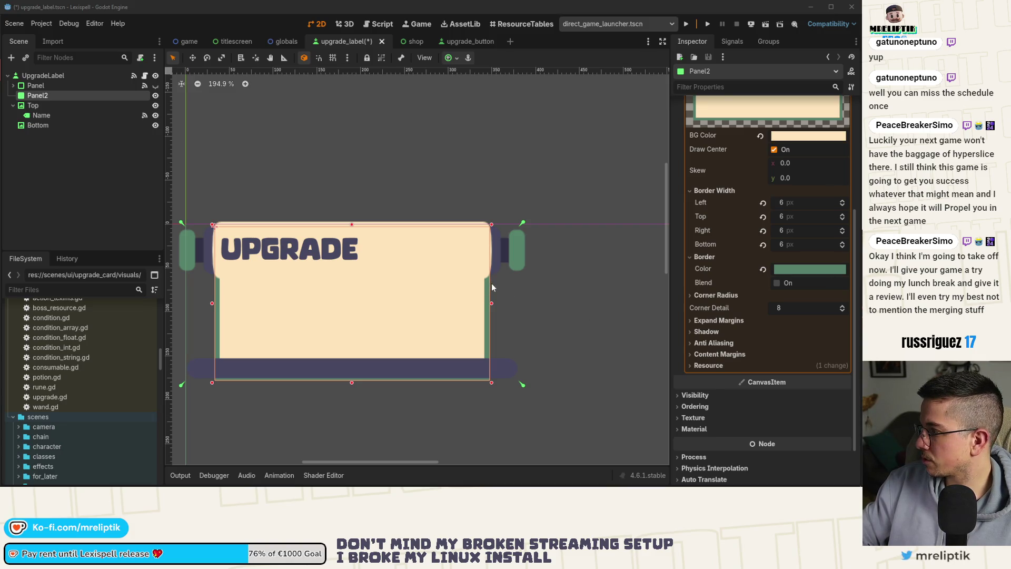
pyautogui.scroll(5, 491, 291)
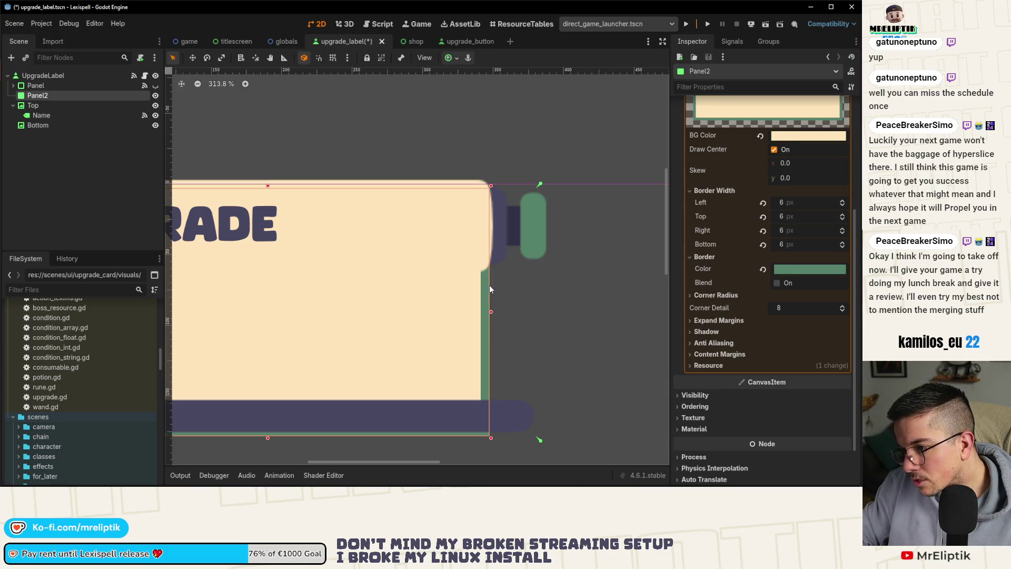
pyautogui.scroll(3, 488, 285)
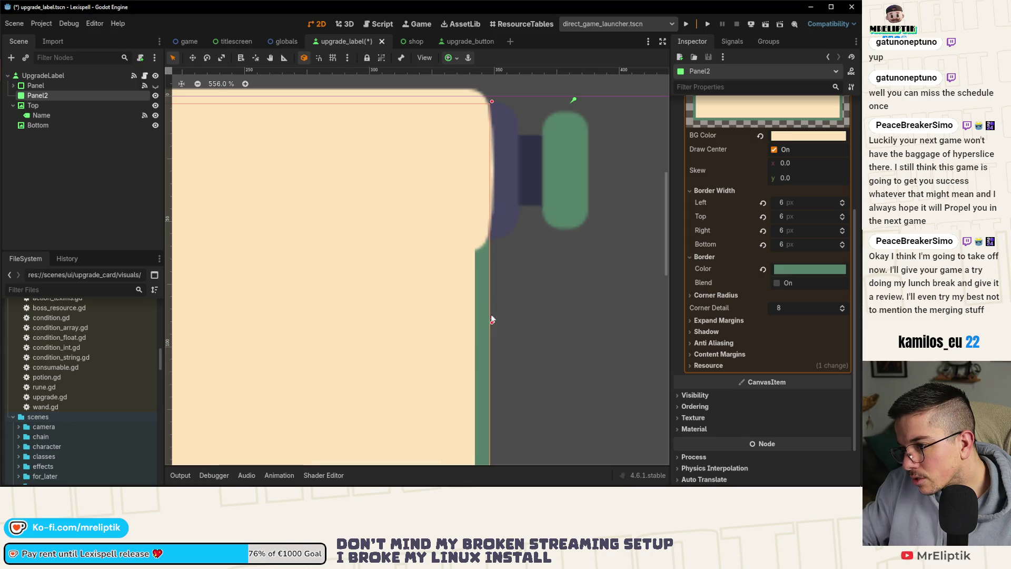
pyautogui.scroll(-7, 491, 319)
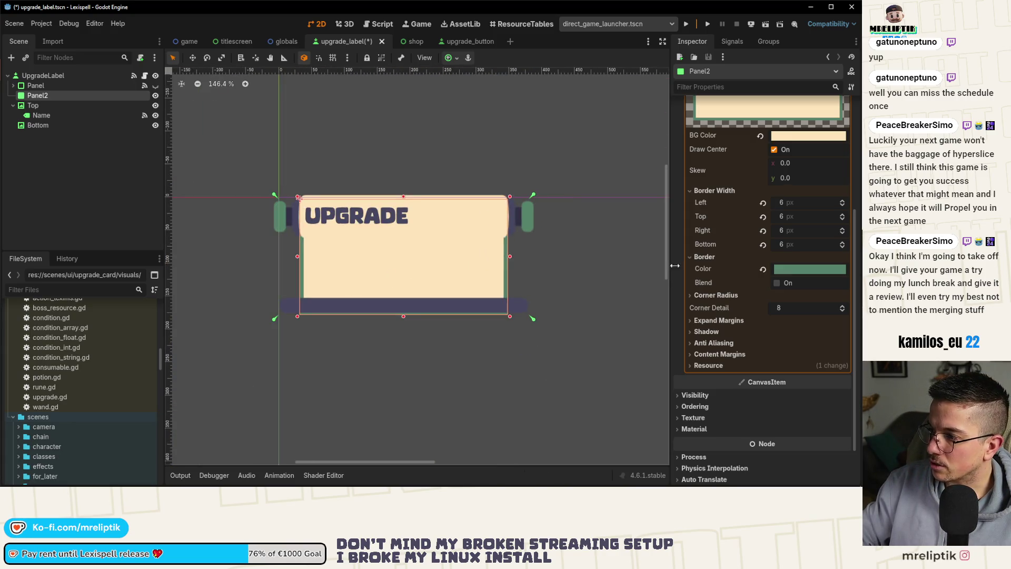
pyautogui.click(784, 274)
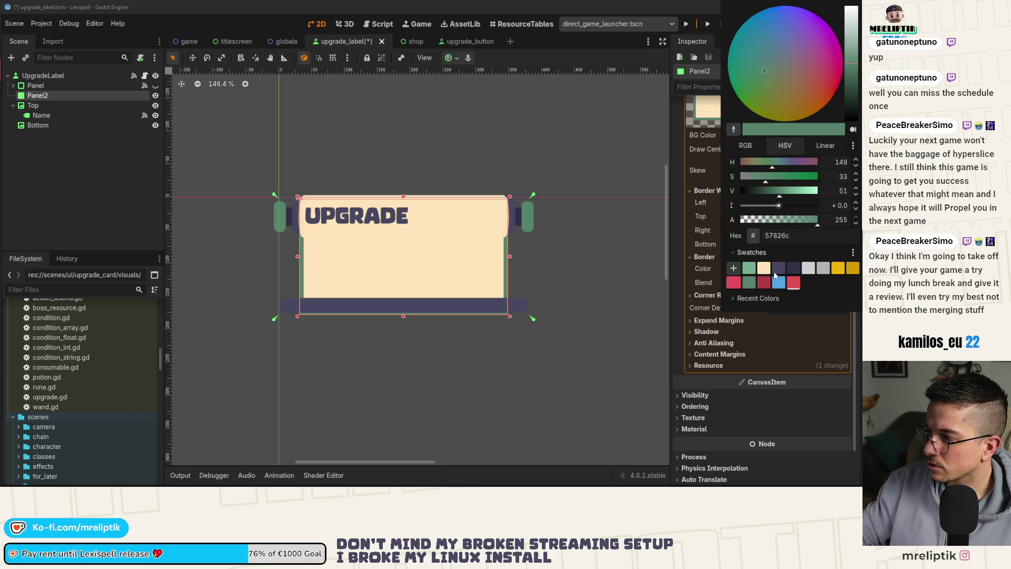
pyautogui.click(779, 269)
# Lower Panel2's top edge onto the UPGRADE header and save, undoing a trial height change.
pyautogui.scroll(-2, 344, 253)
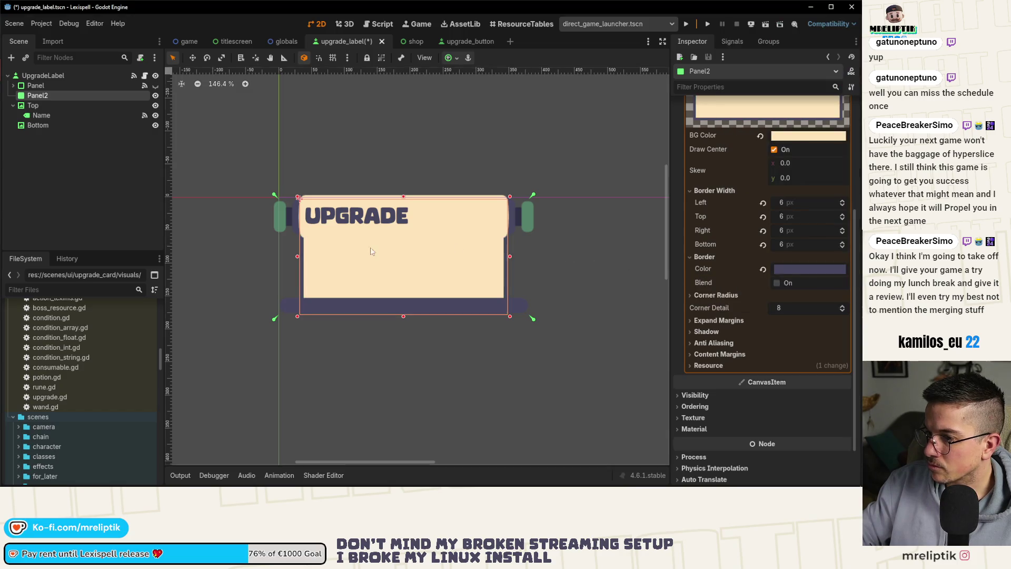
pyautogui.scroll(5, 317, 197)
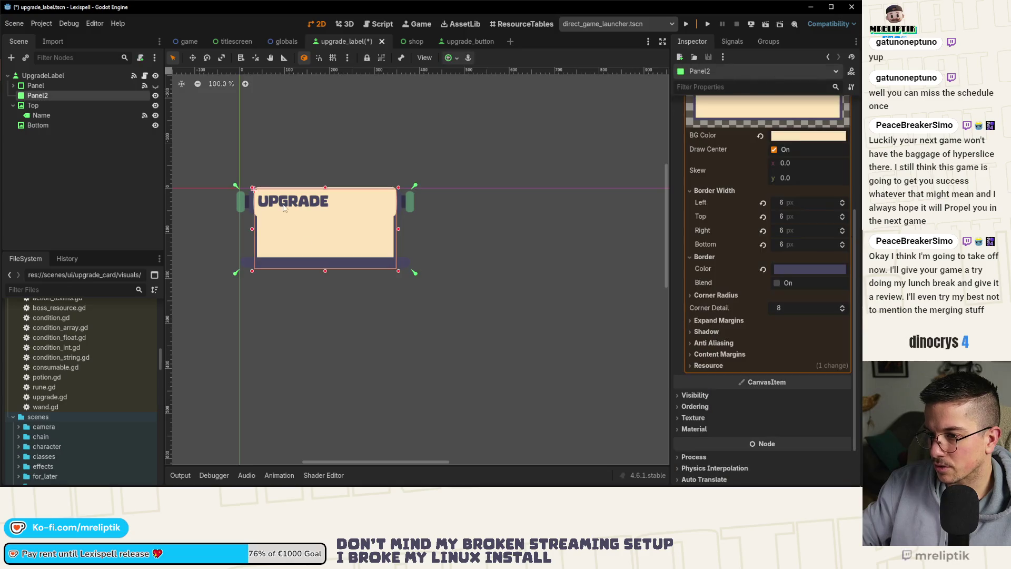
pyautogui.moveTo(346, 184)
pyautogui.mouseDown()
pyautogui.moveTo(349, 223)
pyautogui.moveTo(349, 214)
pyautogui.mouseUp()
pyautogui.scroll(-2, 471, 235)
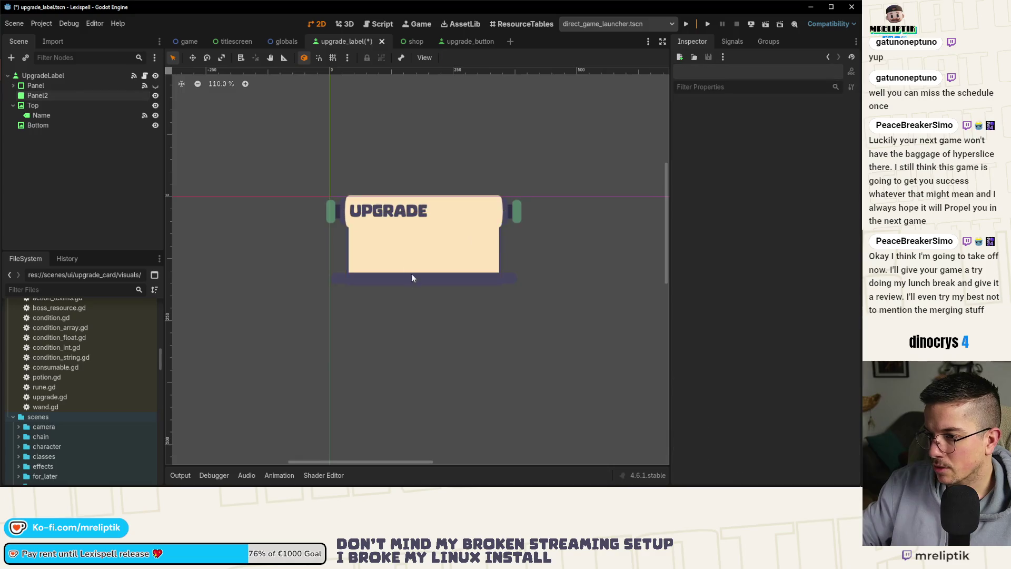
pyautogui.hotkey('ctrl', 's')
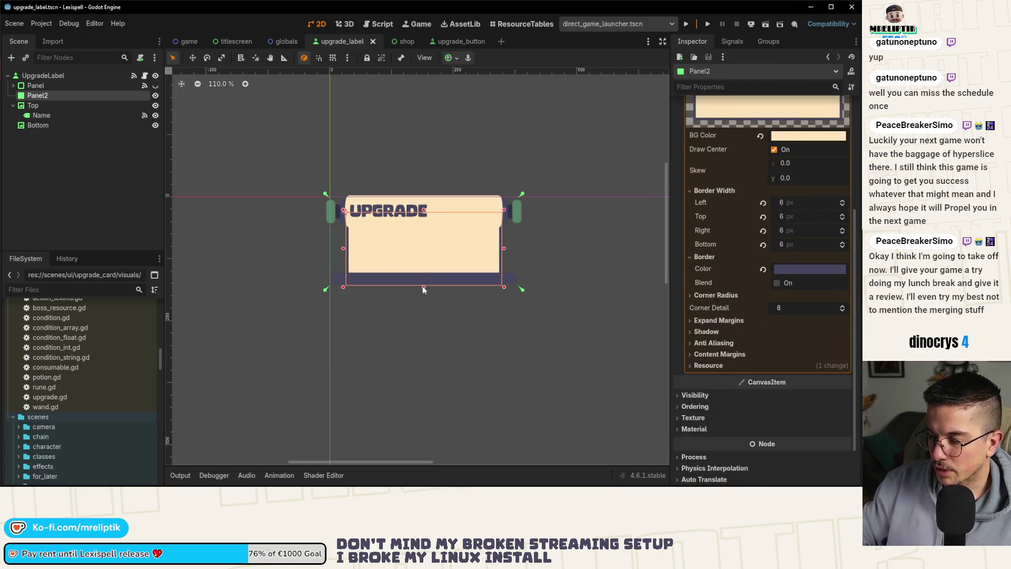
pyautogui.moveTo(424, 287); pyautogui.dragTo(423, 226)
pyautogui.hotkey('ctrl', 'z')
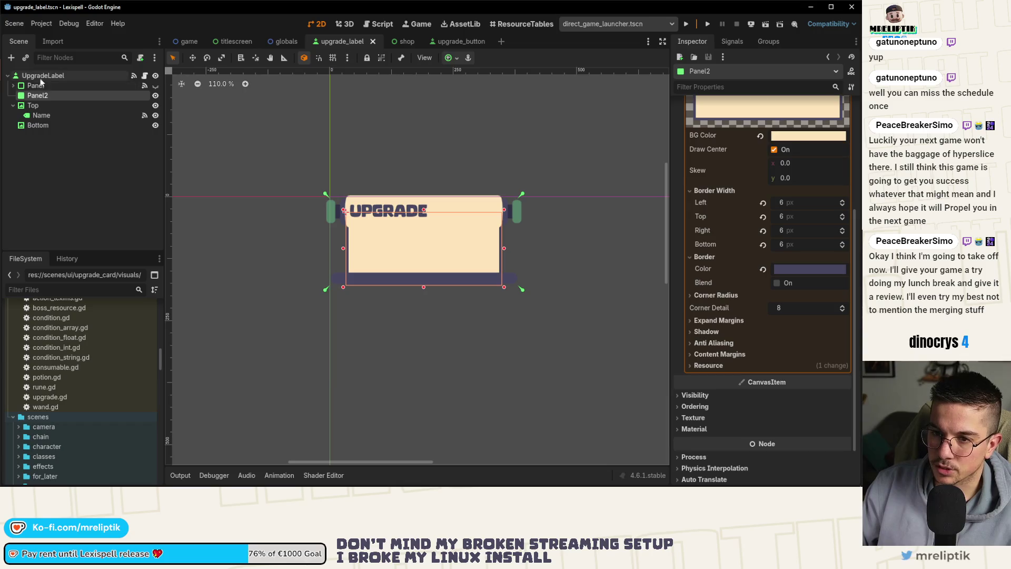
# Expand Panel and its VBoxContainer in the Scene tree and make Panel visible again.
pyautogui.click(13, 85)
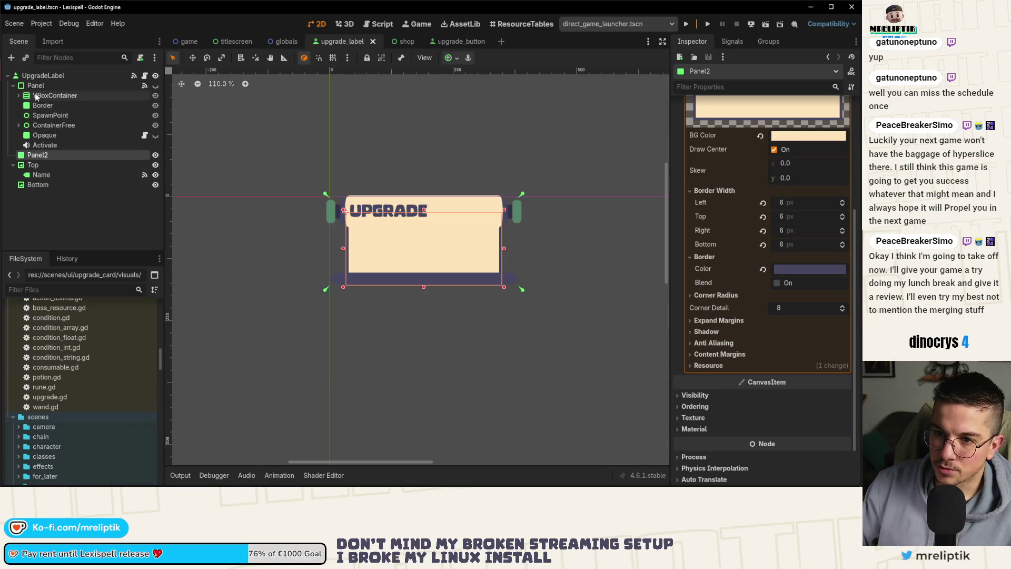
pyautogui.click(53, 95)
pyautogui.click(19, 95)
pyautogui.click(24, 116)
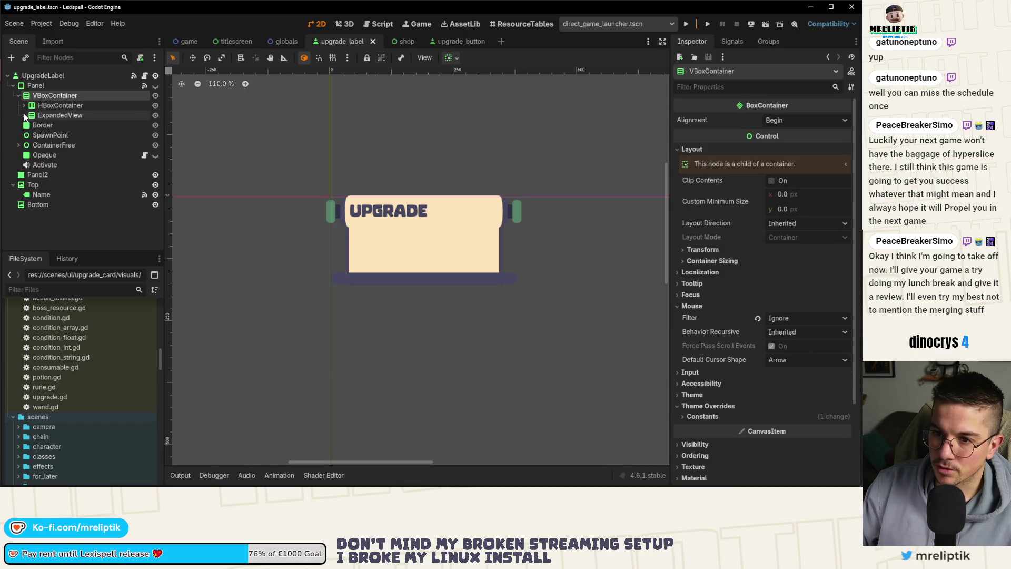
pyautogui.click(156, 86)
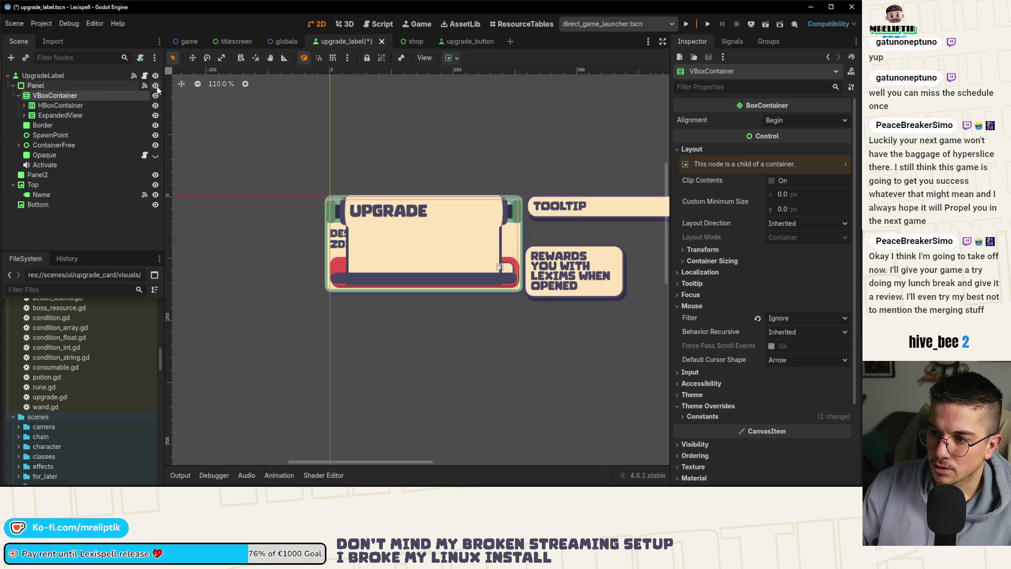
# Inspect ExpandedView, centre the canvas on VBoxContainer, then reselect the Panel node.
pyautogui.click(30, 117)
pyautogui.click(25, 117)
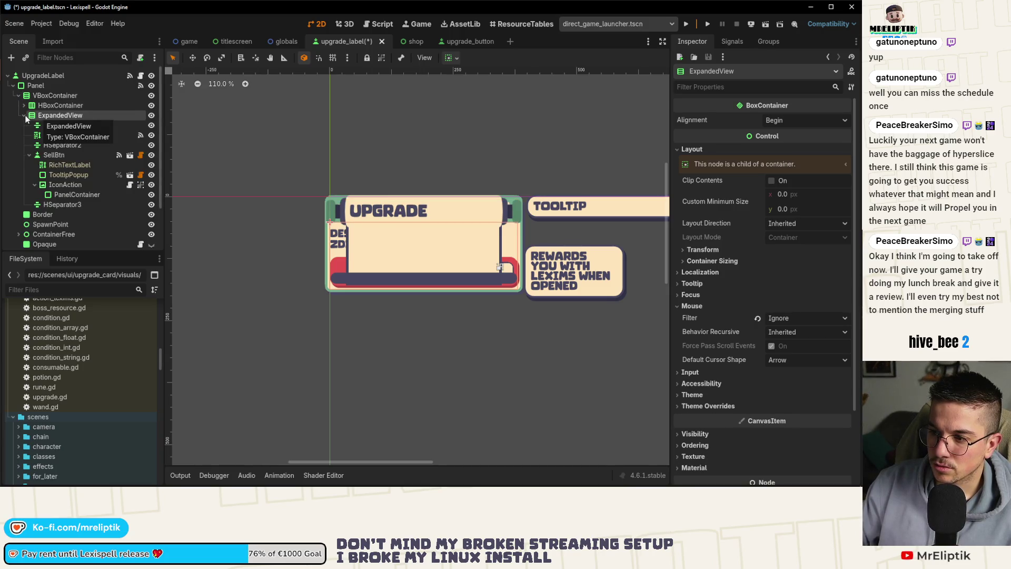
pyautogui.click(25, 116)
pyautogui.click(23, 98)
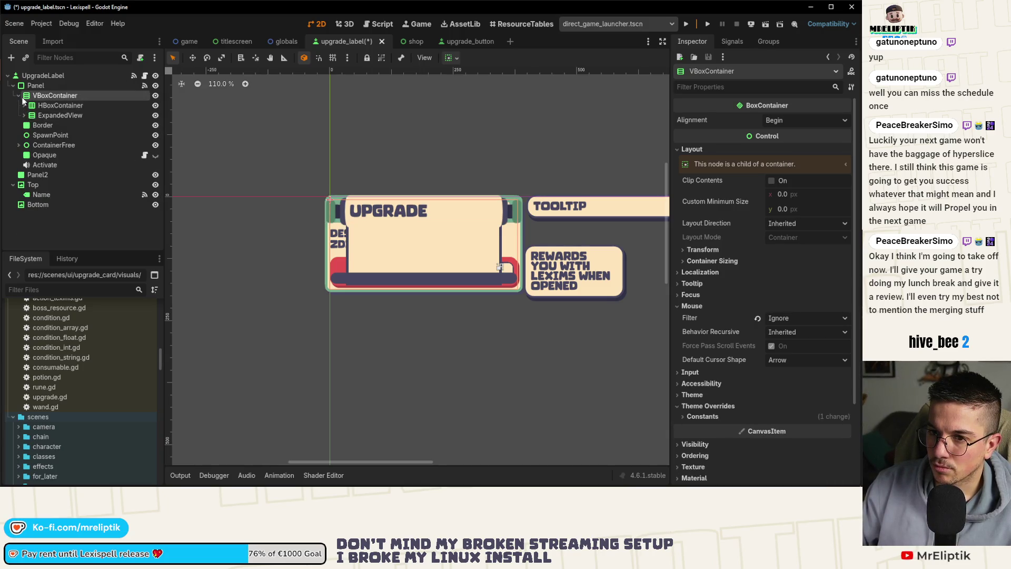
pyautogui.doubleClick(23, 98)
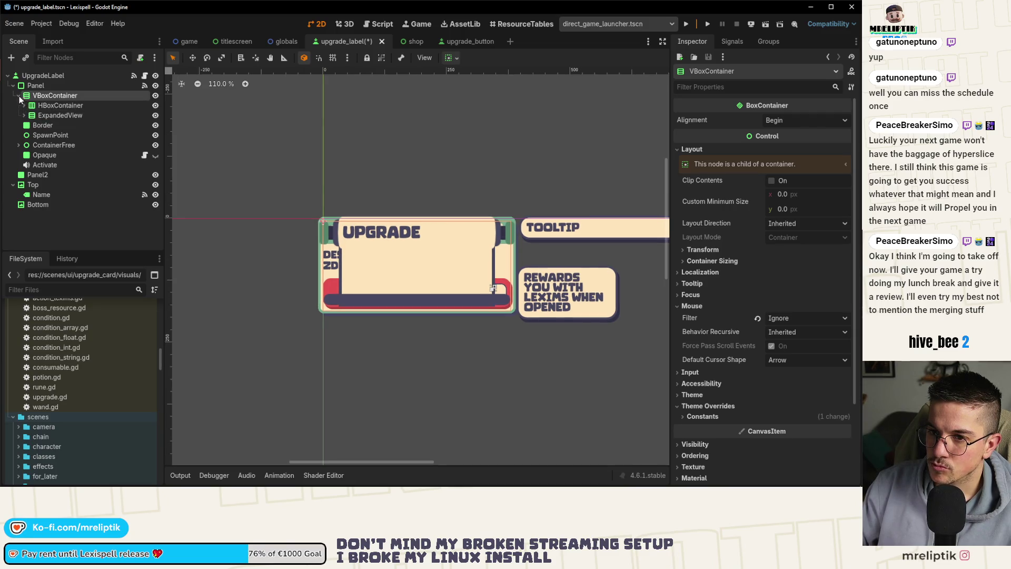
pyautogui.click(18, 96)
pyautogui.click(32, 85)
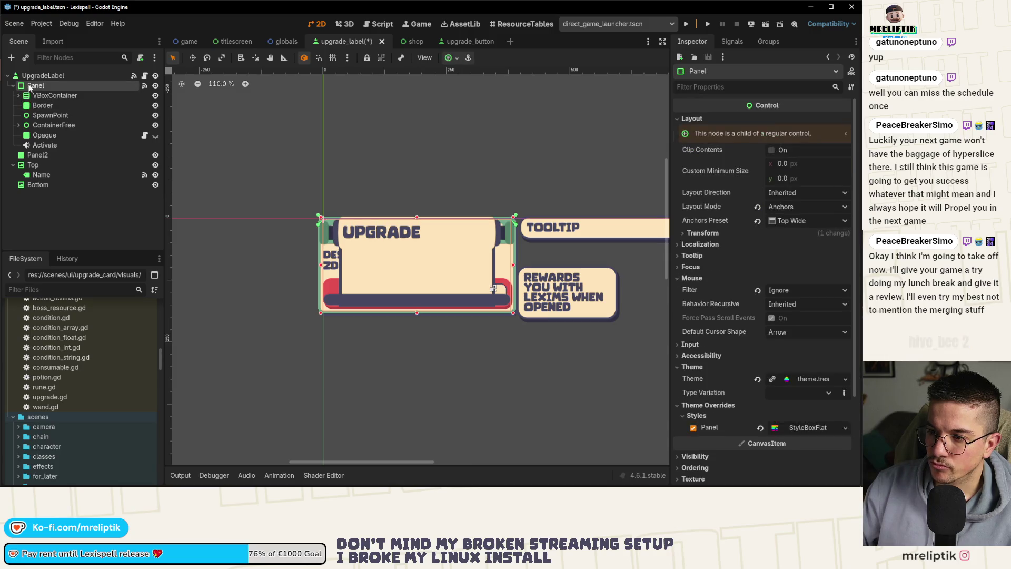
pyautogui.scroll(5, 503, 254)
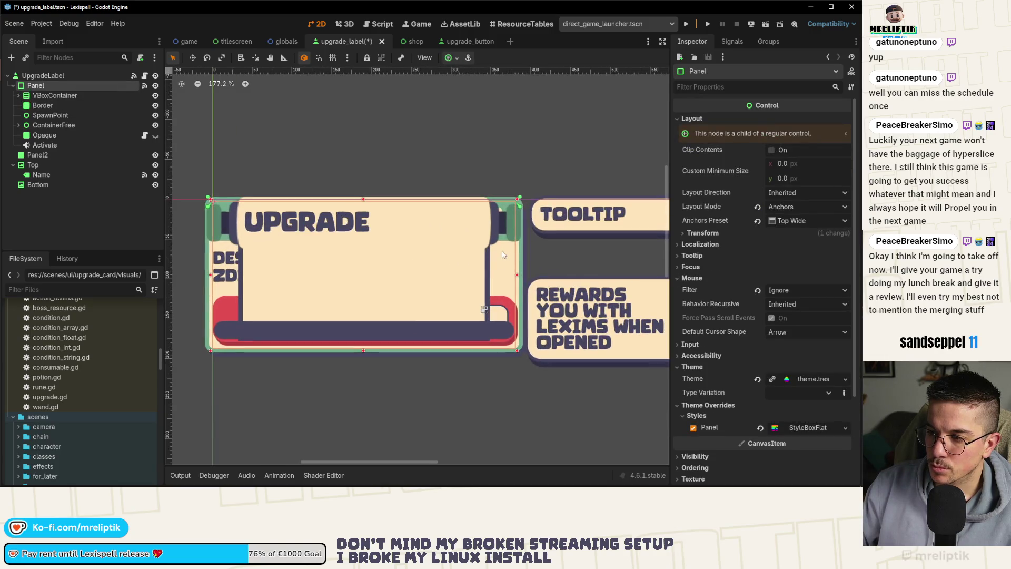
# Add a new VBoxContainer as a child of the UpgradeLabel root.
pyautogui.click(33, 165)
pyautogui.rightClick(47, 76)
pyautogui.click(50, 80)
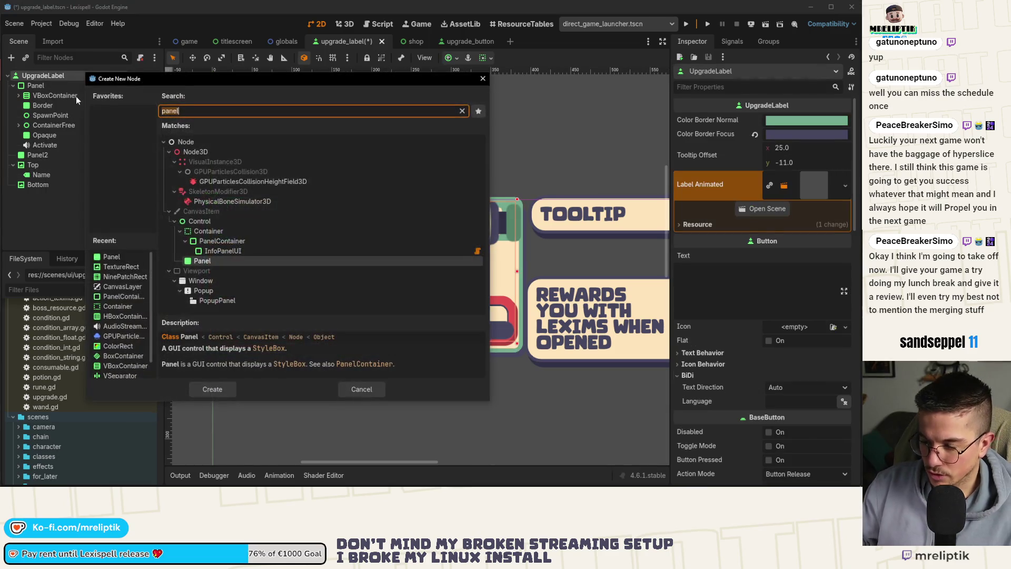
pyautogui.write('vb')
pyautogui.press('Return')
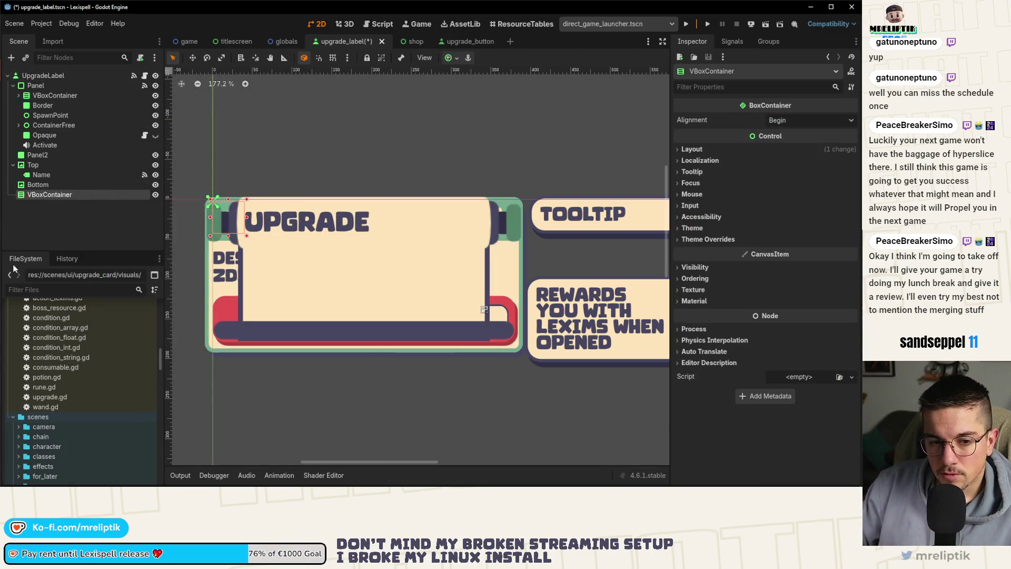
pyautogui.scroll(2, 251, 238)
# Copy Top's 404 × 67 size into its Custom Minimum Size and save the scene.
pyautogui.click(40, 165)
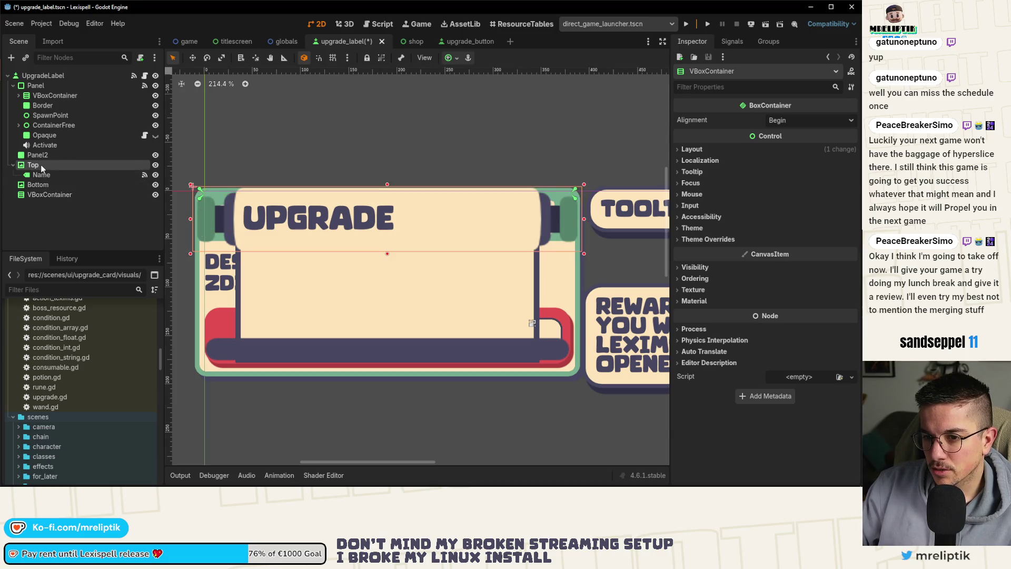
pyautogui.click(691, 220)
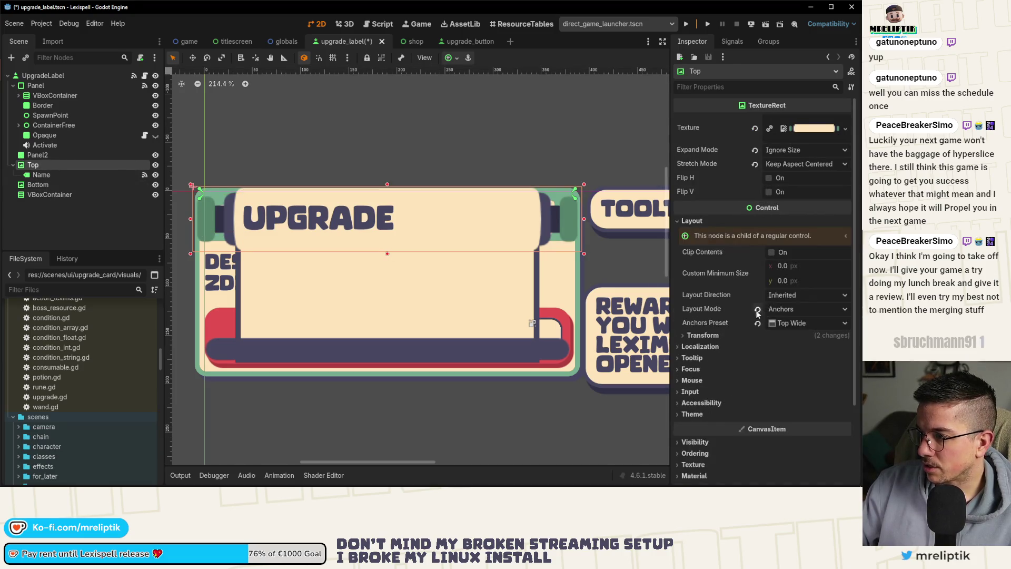
pyautogui.click(700, 335)
pyautogui.rightClick(696, 355)
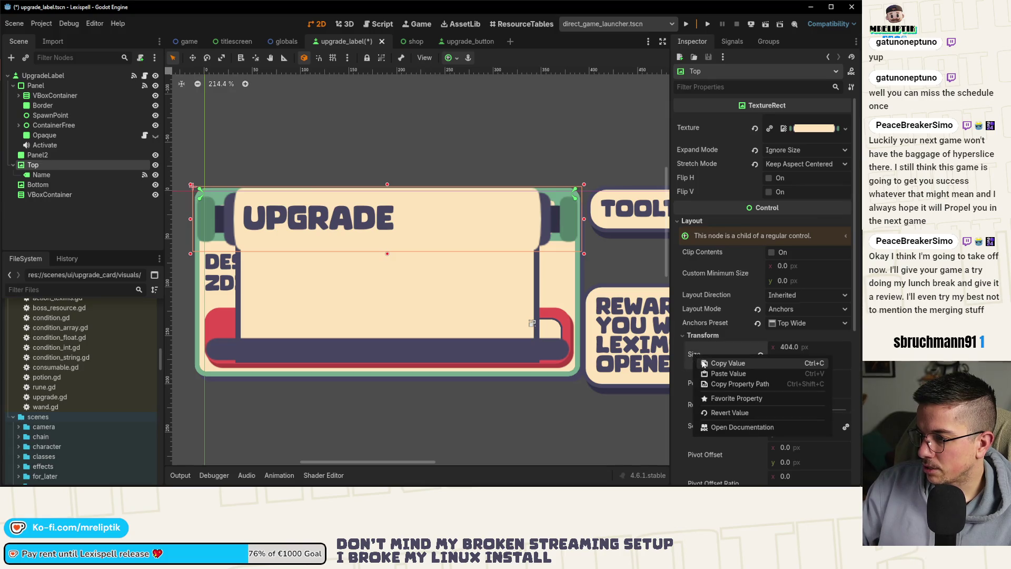
pyautogui.rightClick(699, 251)
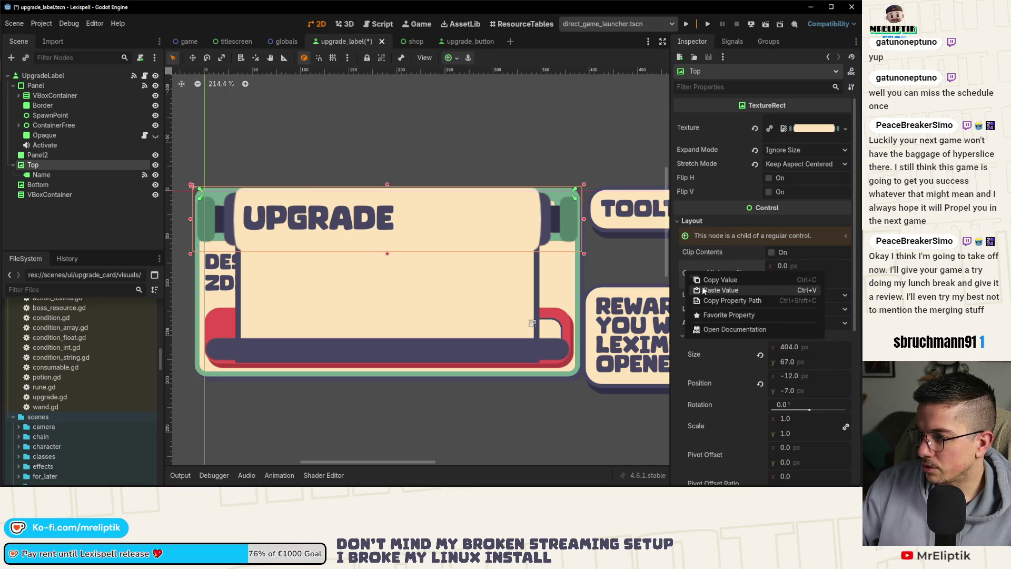
pyautogui.press('Escape')
pyautogui.hotkey('ctrl', 's')
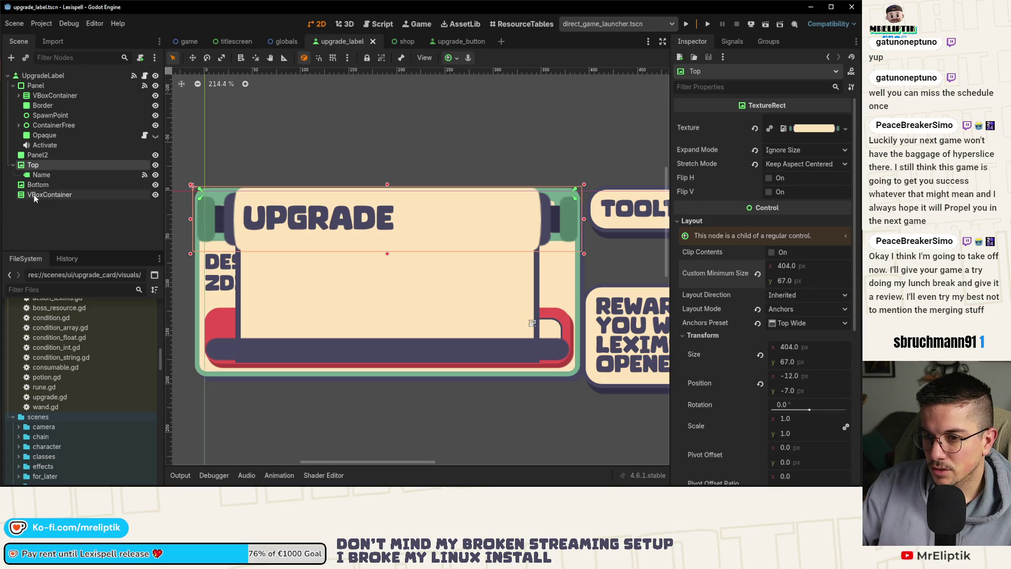
# Move the VBoxContainer above Top and nest Top inside it.
pyautogui.moveTo(42, 195); pyautogui.dragTo(40, 165)
pyautogui.click(34, 175)
pyautogui.click(38, 166)
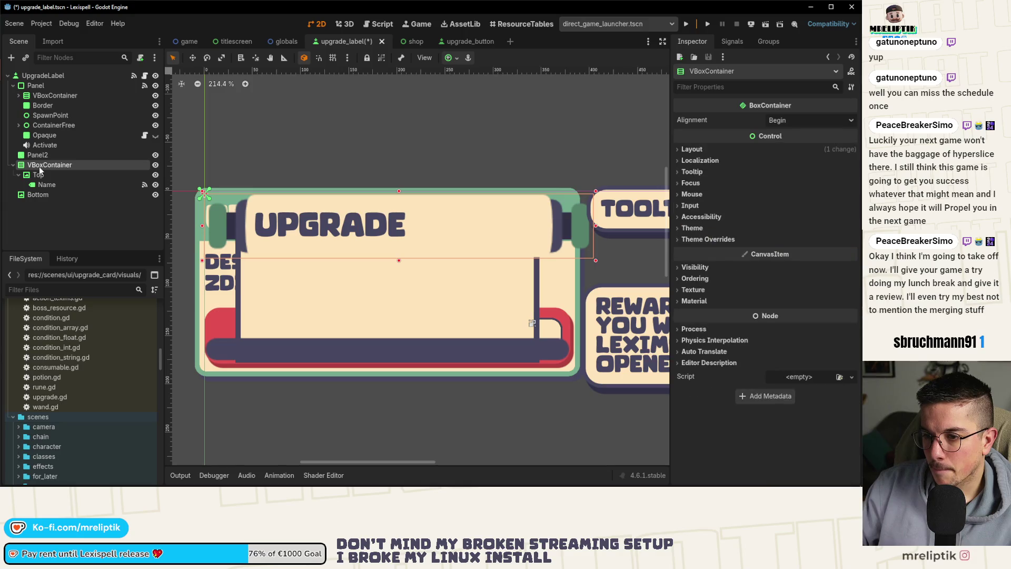
pyautogui.hotkey('ctrl', 'z')
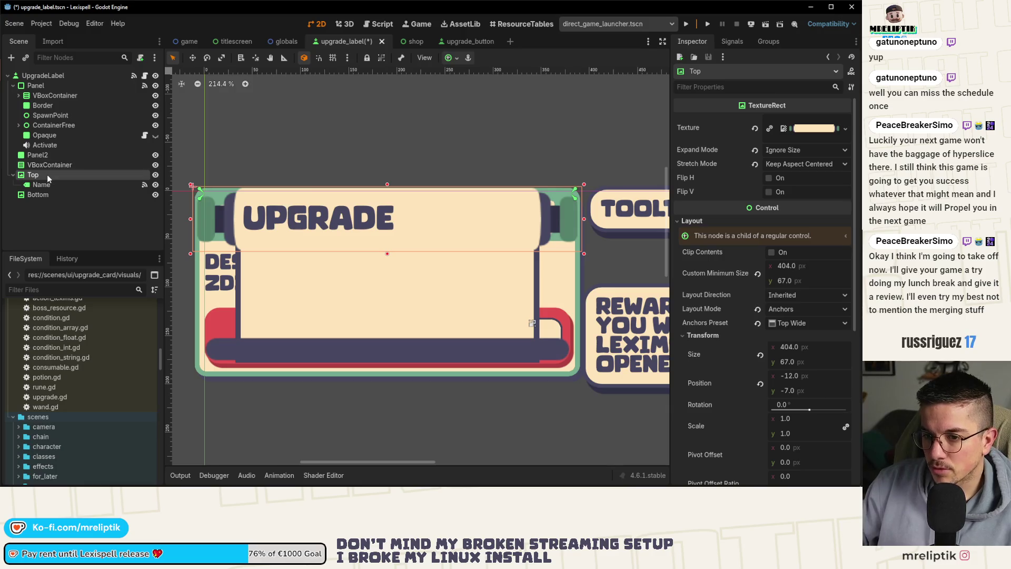
pyautogui.hotkey('ctrl', 'shift', 'z')
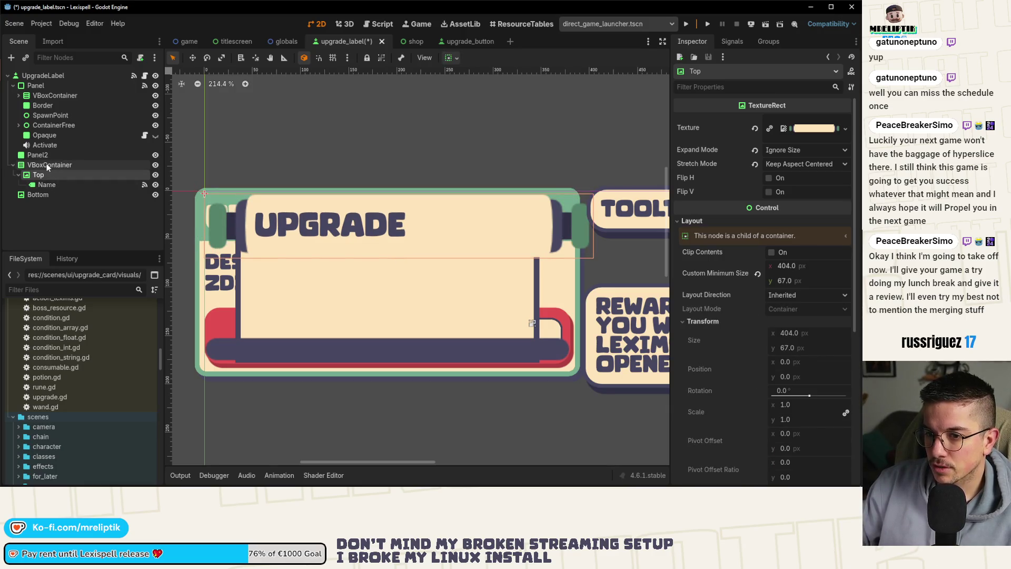
# Turn on Vertical Expand in Top's container sizing, leaving stretch mode unchanged.
pyautogui.click(47, 165)
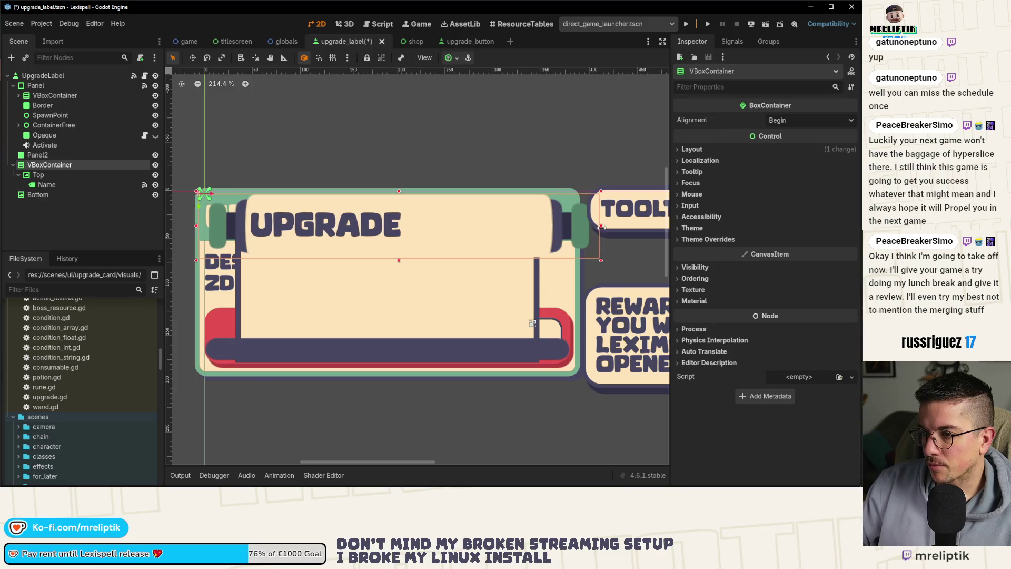
pyautogui.click(44, 175)
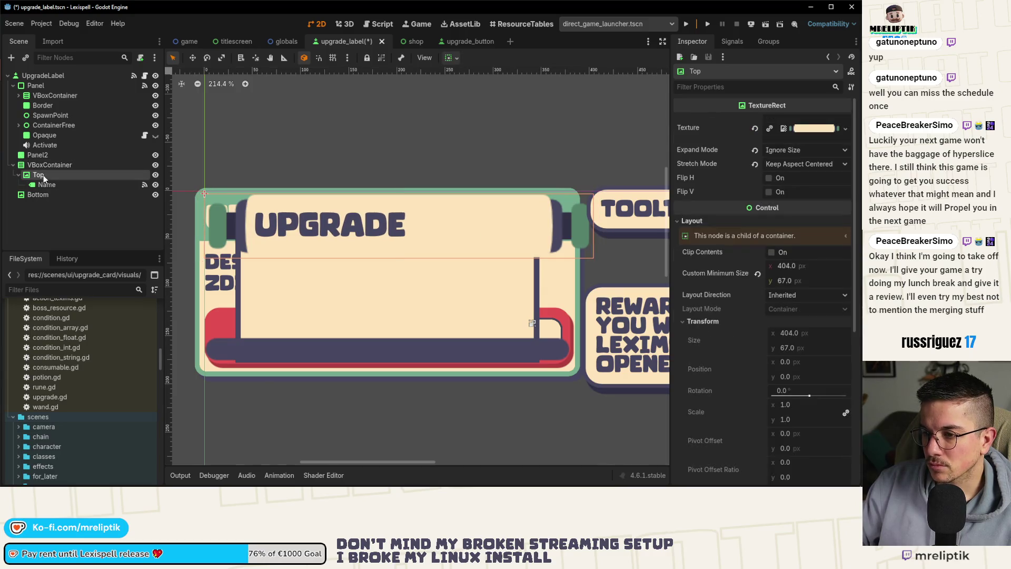
pyautogui.click(803, 166)
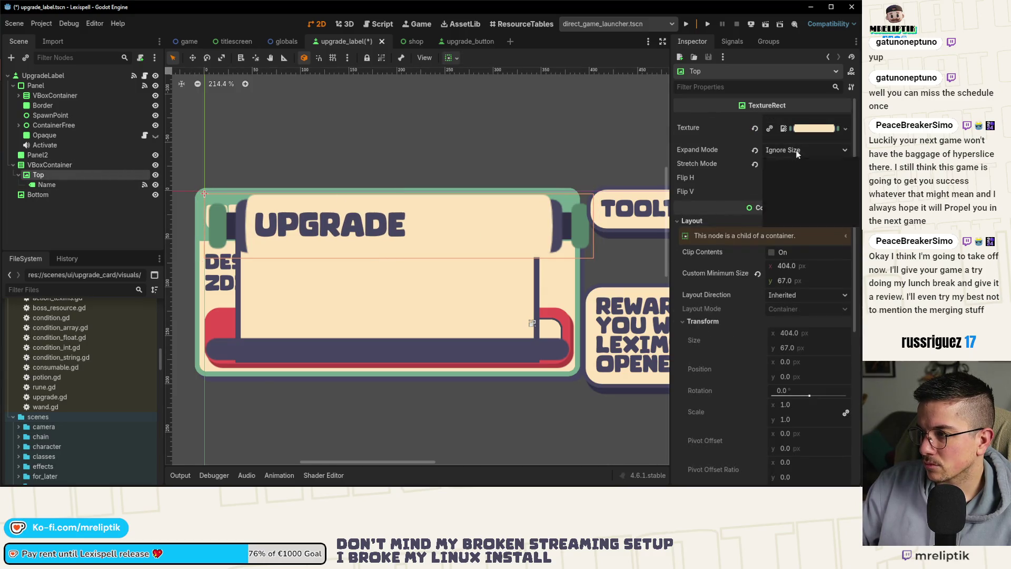
pyautogui.click(798, 153)
pyautogui.scroll(-5, 714, 320)
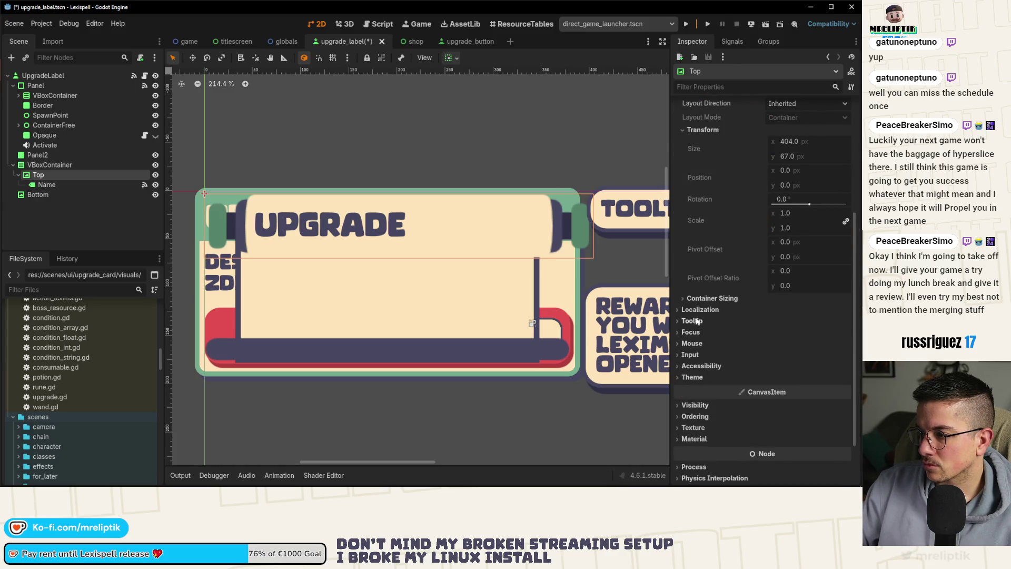
pyautogui.click(774, 339)
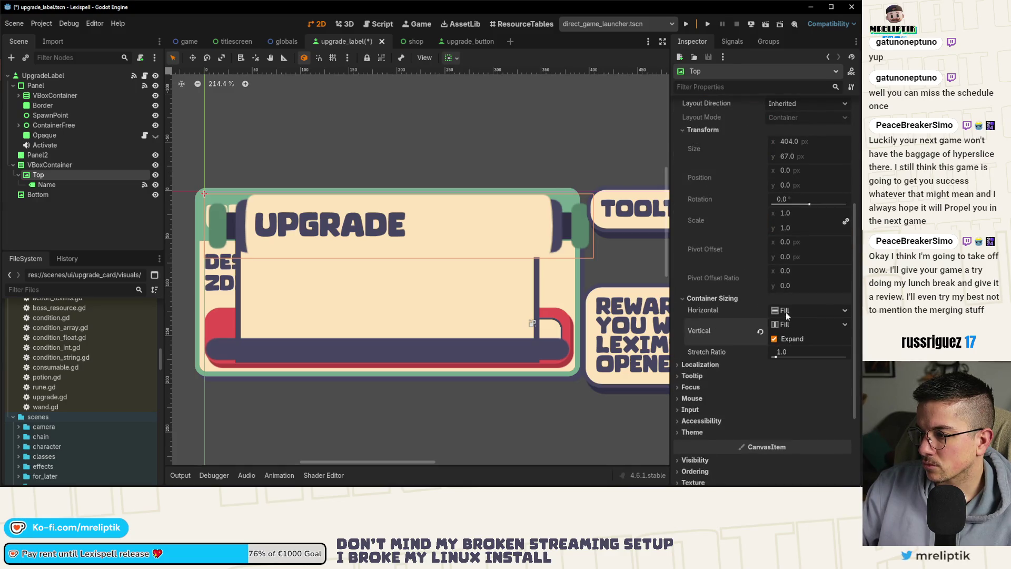
# Resize the VBoxContainer's edges on the canvas to span the UPGRADE header.
pyautogui.click(49, 165)
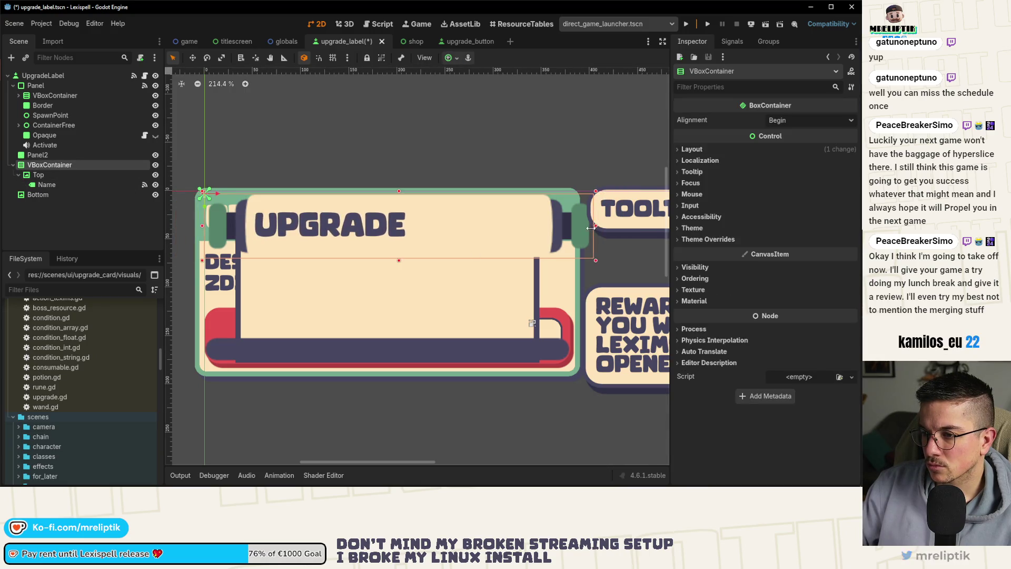
pyautogui.moveTo(590, 228); pyautogui.dragTo(613, 228)
pyautogui.hotkey('ctrl', 'z')
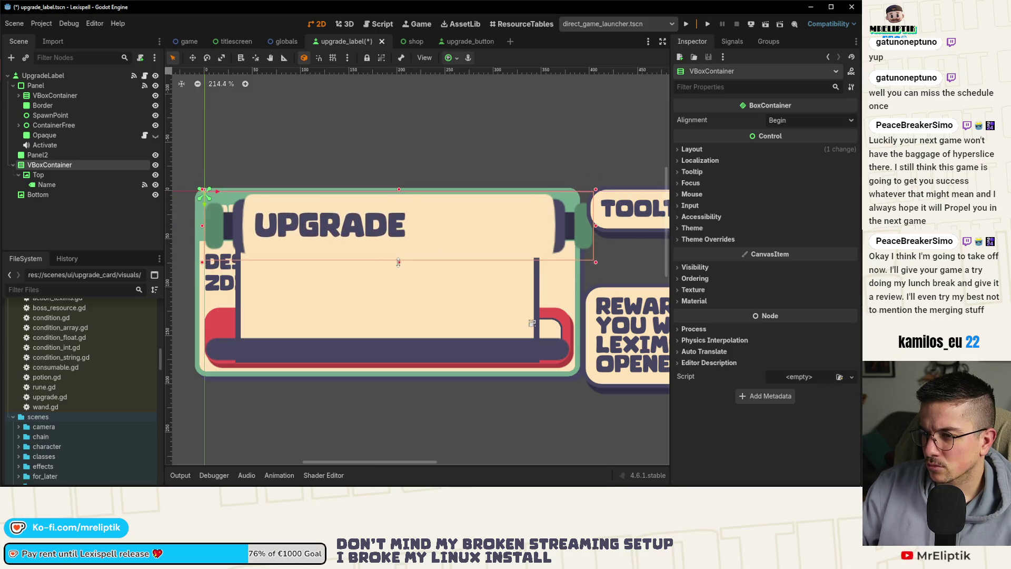
pyautogui.moveTo(400, 258); pyautogui.dragTo(399, 261)
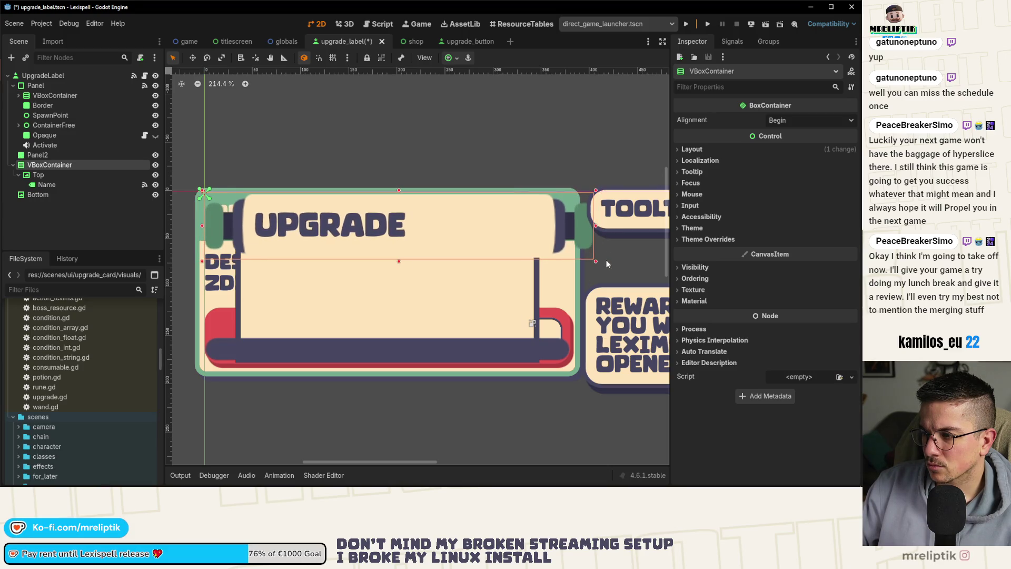
pyautogui.moveTo(595, 265); pyautogui.dragTo(607, 269)
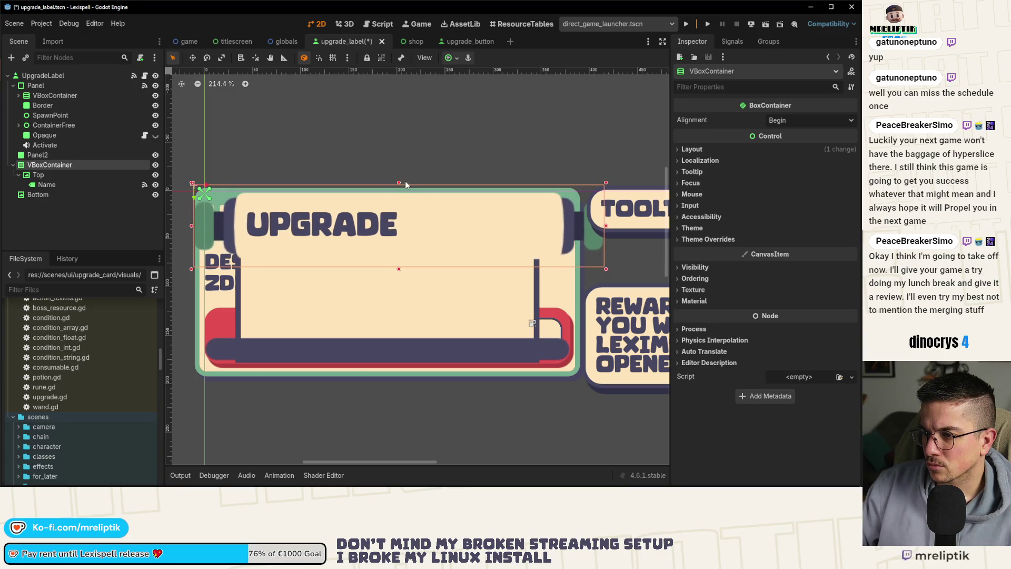
pyautogui.moveTo(399, 182); pyautogui.dragTo(401, 187)
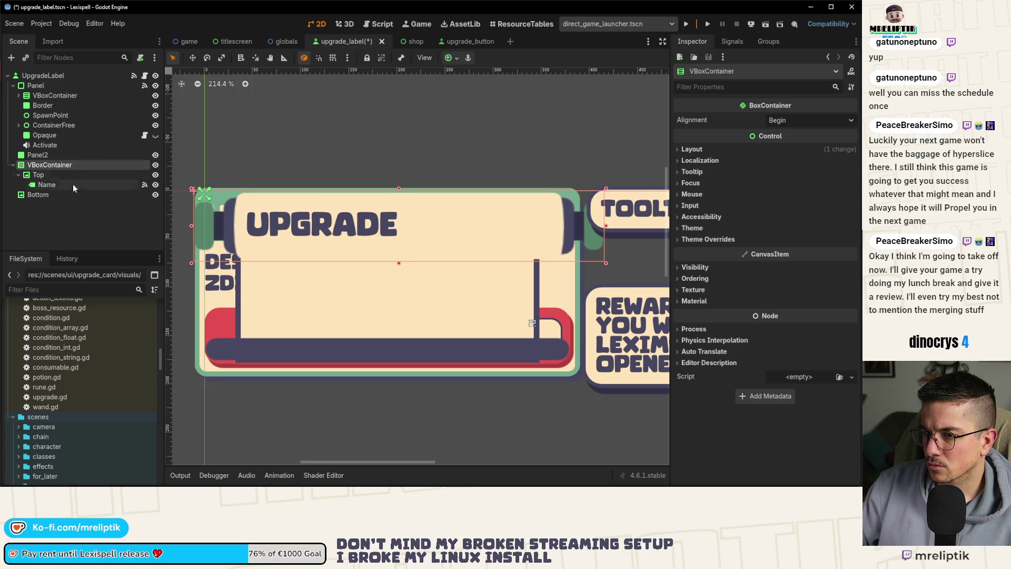
# Anchor the VBoxContainer Top Wide, fit it over the banner, nudge it up, and save.
pyautogui.click(451, 59)
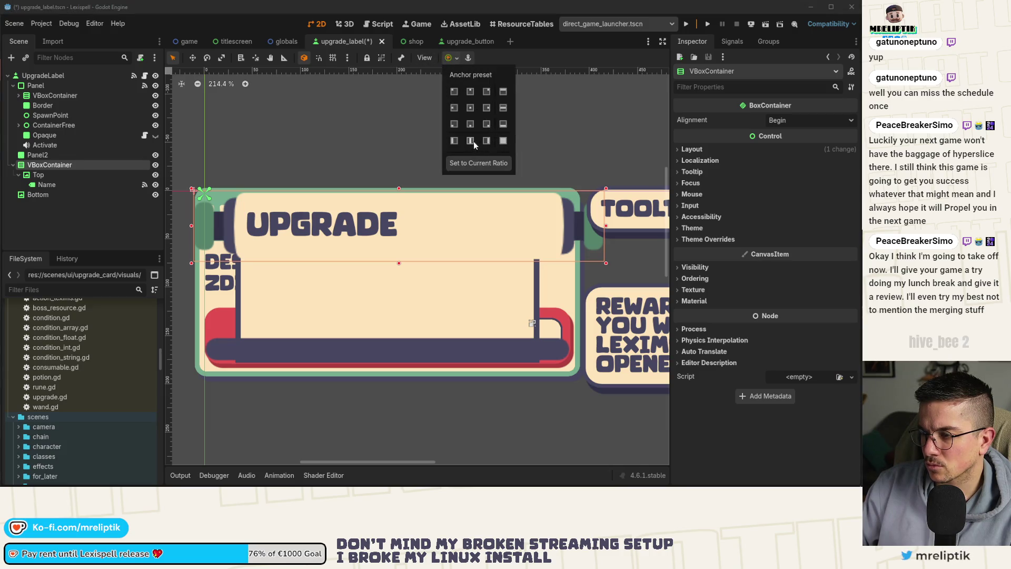
pyautogui.click(498, 90)
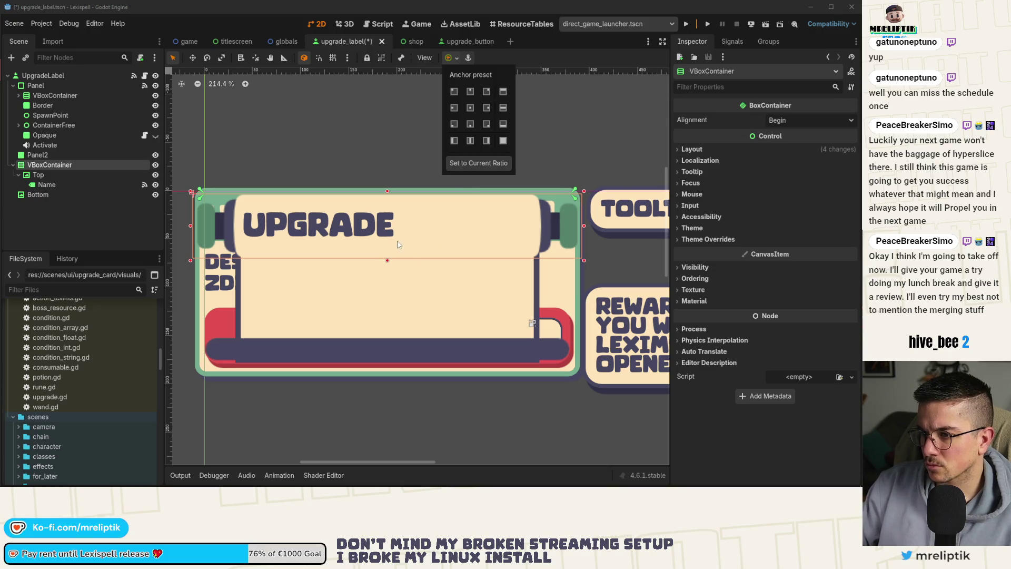
pyautogui.click(585, 195)
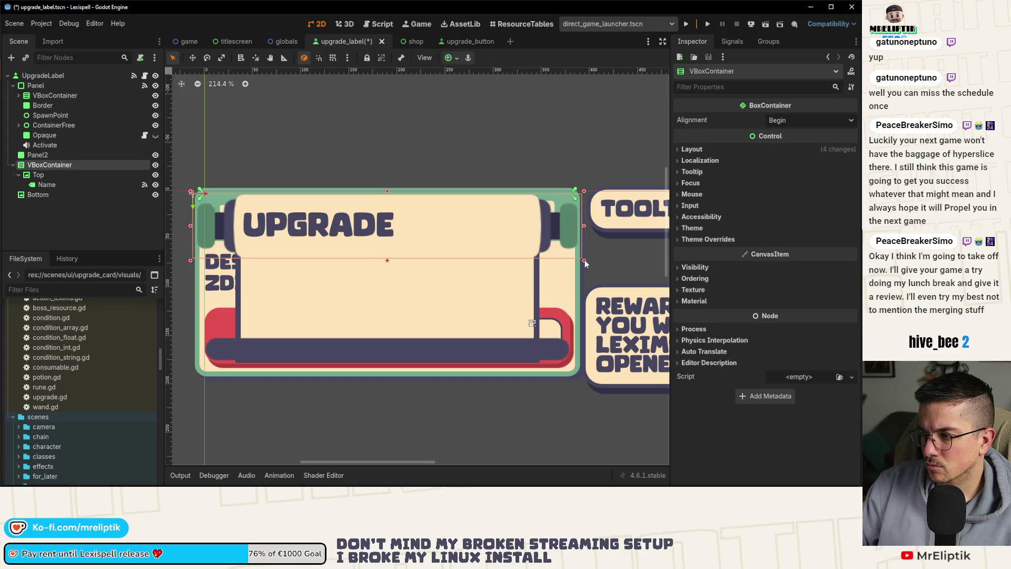
pyautogui.moveTo(584, 260); pyautogui.dragTo(586, 262)
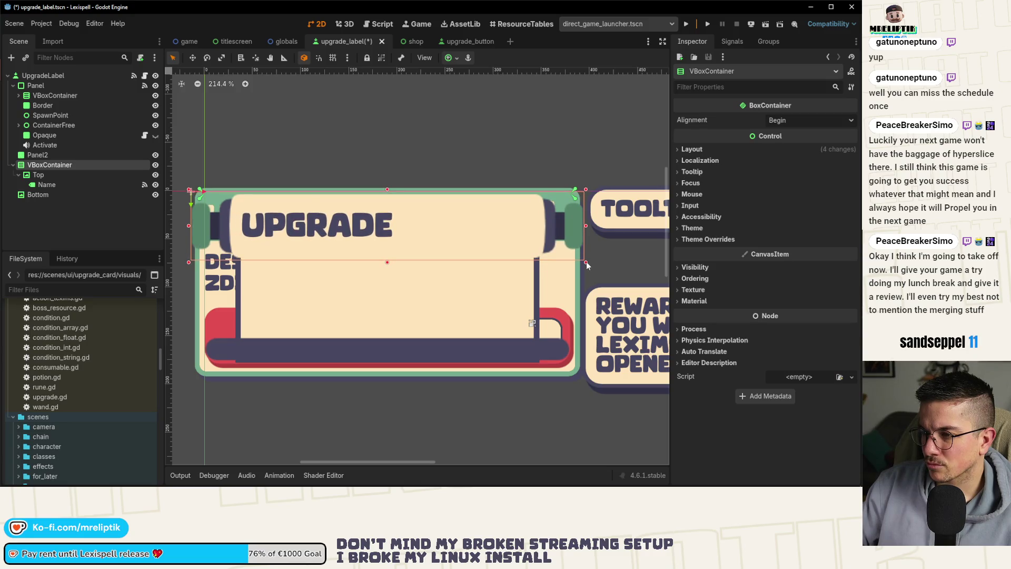
pyautogui.moveTo(382, 213); pyautogui.dragTo(381, 206)
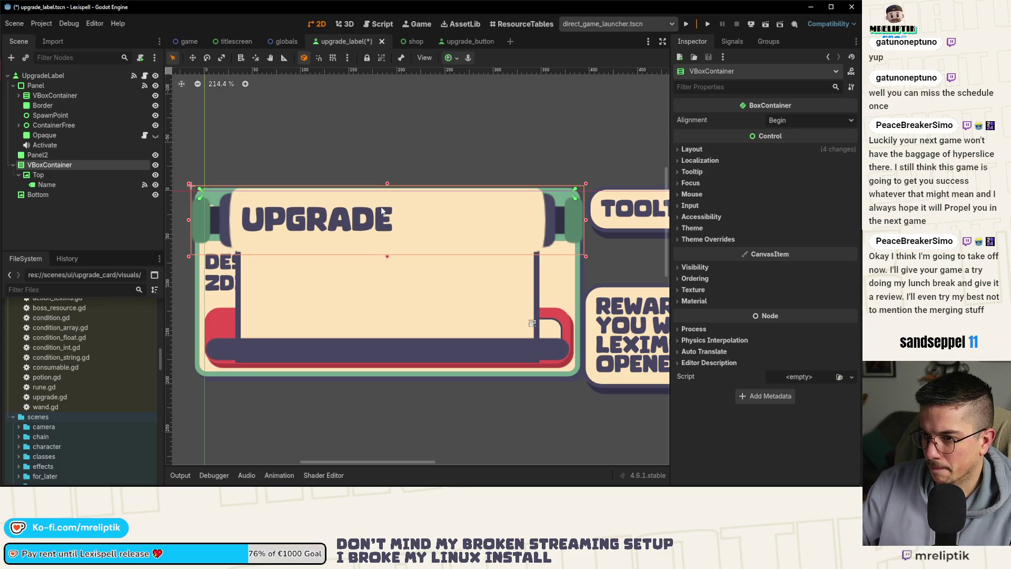
pyautogui.click(59, 225)
pyautogui.hotkey('ctrl', 's')
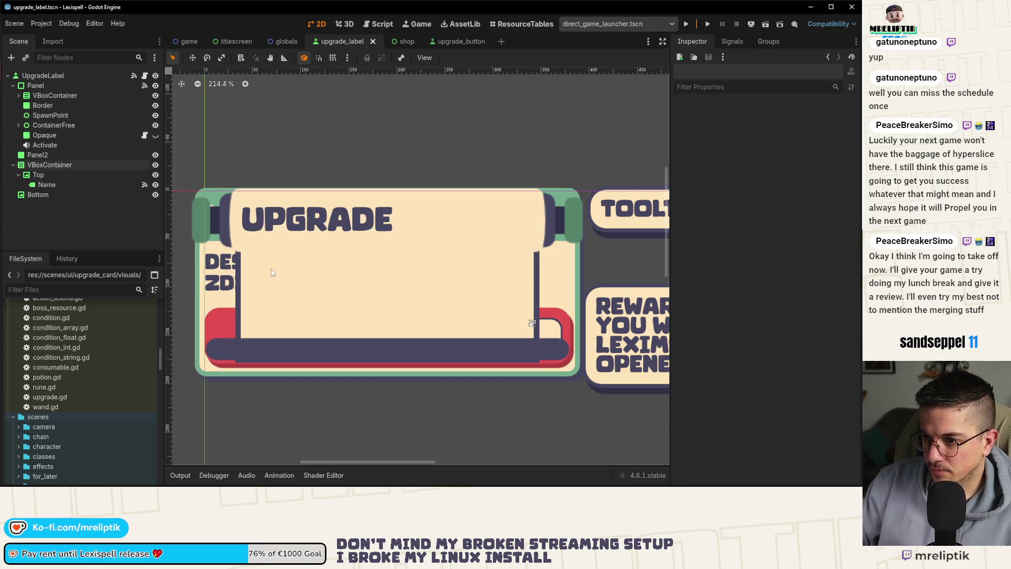
# Check Panel2's style, save again, and bring up the scroll artwork in Affinity Designer.
pyautogui.click(272, 274)
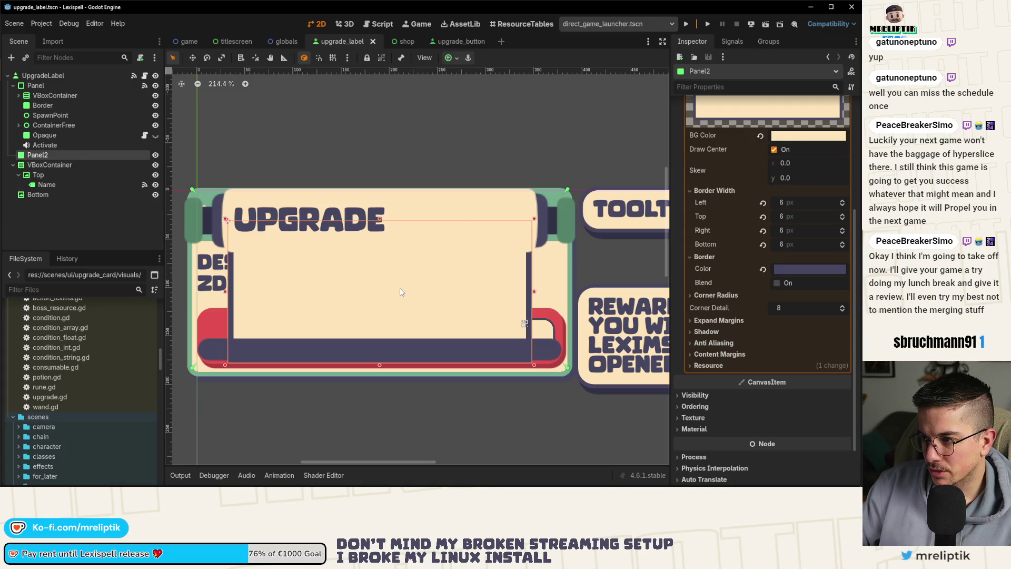
pyautogui.click(100, 240)
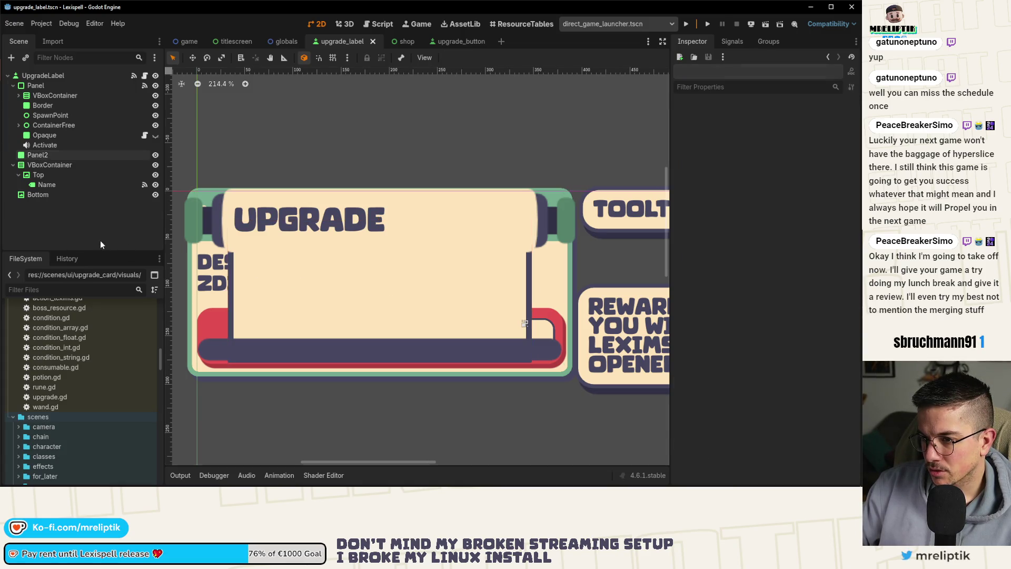
pyautogui.hotkey('ctrl', 's')
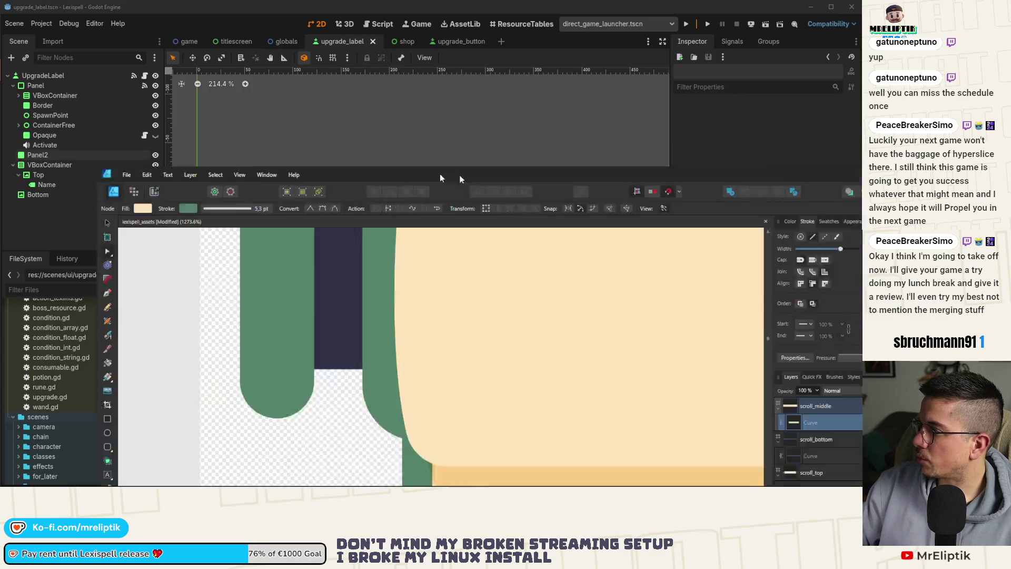
pyautogui.moveTo(440, 178); pyautogui.dragTo(305, 122)
# Maximize the design window and select the scroll_top artboard and its existing roller Group.
pyautogui.scroll(-10, 247, 283)
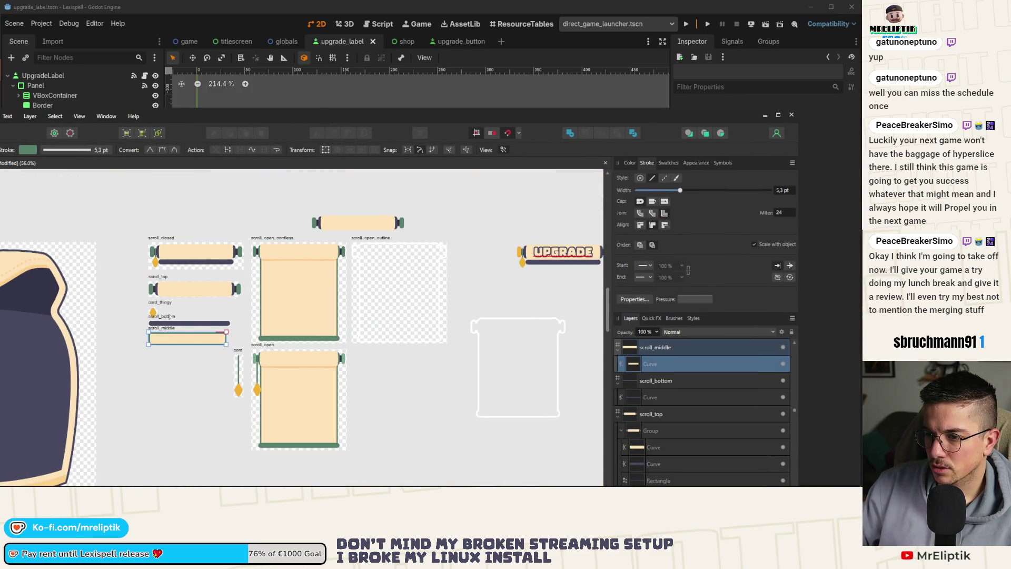
pyautogui.scroll(5, 170, 317)
pyautogui.click(128, 228)
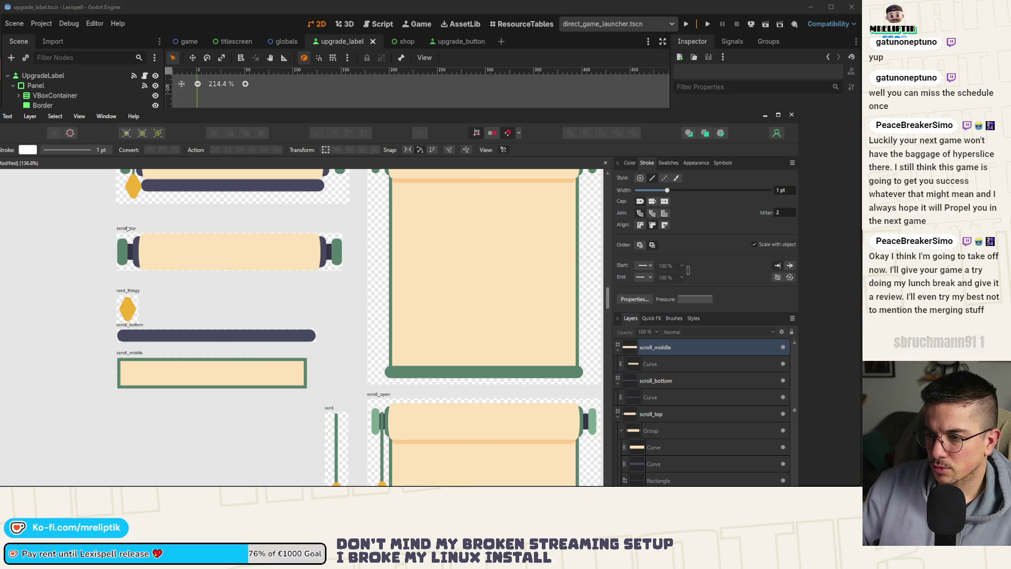
pyautogui.scroll(3, 124, 242)
pyautogui.scroll(4, 121, 249)
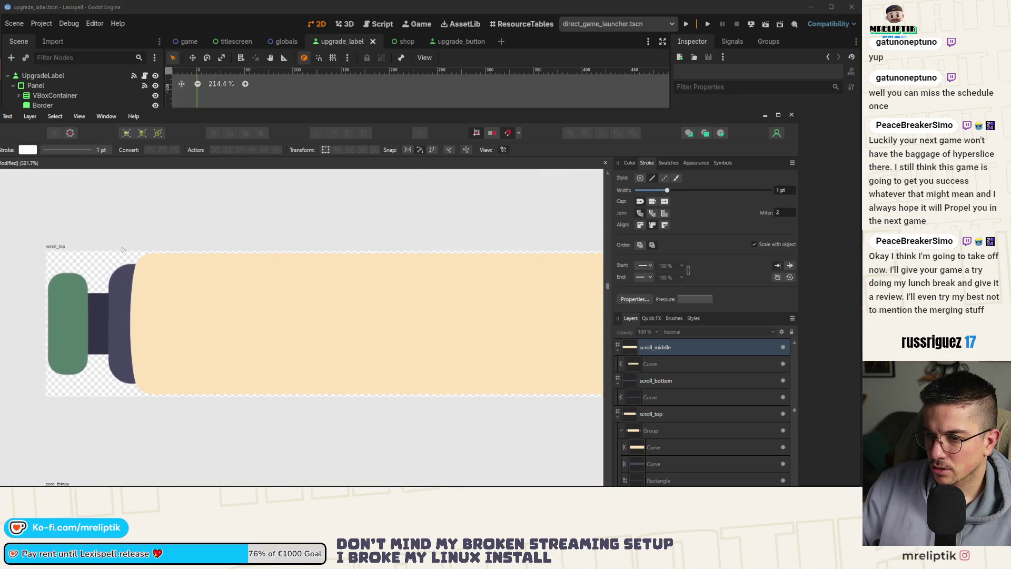
pyautogui.scroll(-10, 121, 249)
pyautogui.scroll(6, 213, 214)
pyautogui.scroll(-4, 213, 214)
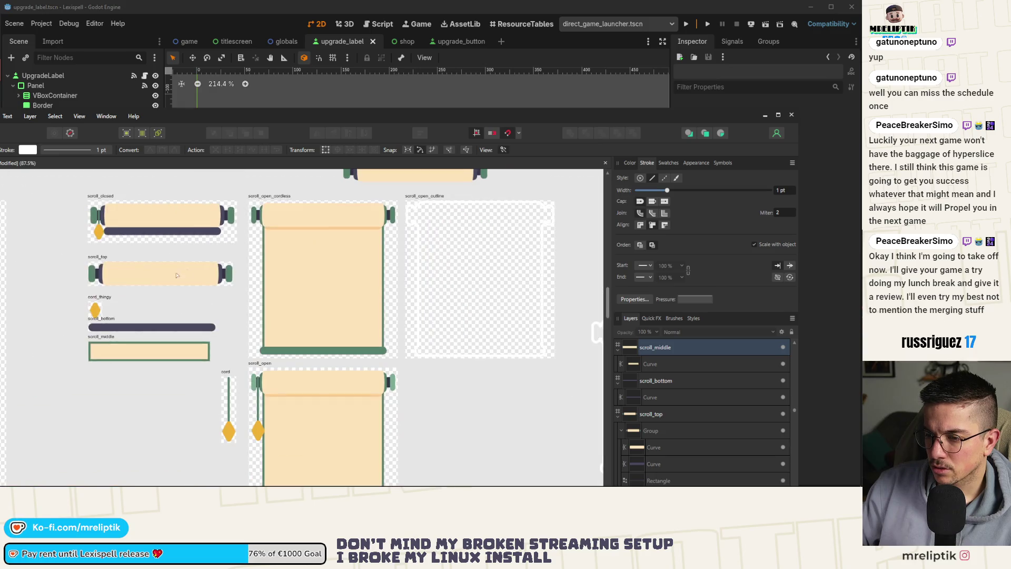
pyautogui.scroll(4, 174, 263)
pyautogui.click(190, 268)
pyautogui.moveTo(185, 115)
pyautogui.mouseDown()
pyautogui.moveTo(208, 110)
pyautogui.moveTo(231, 1)
pyautogui.mouseUp()
pyautogui.click(686, 321)
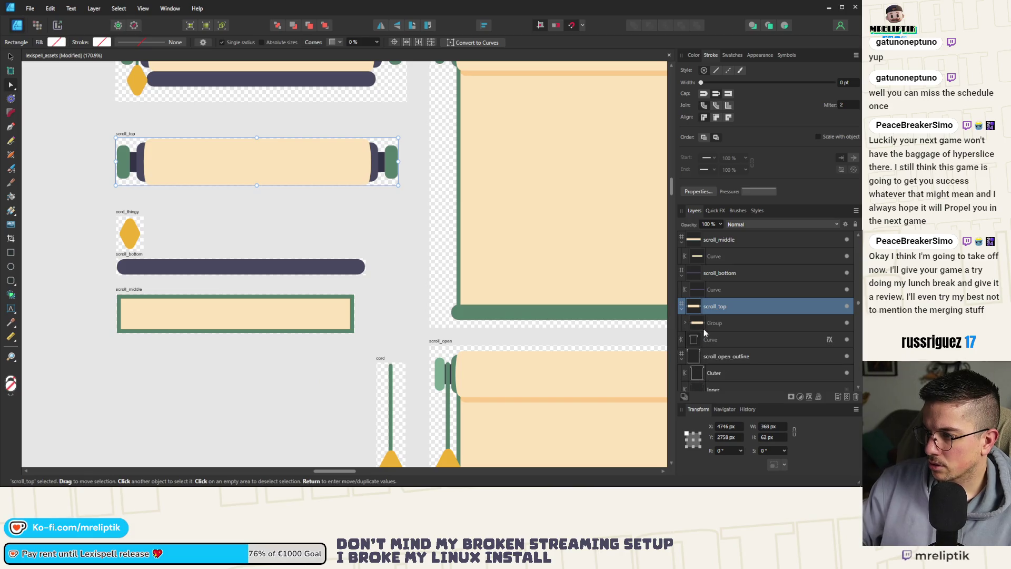
pyautogui.click(735, 324)
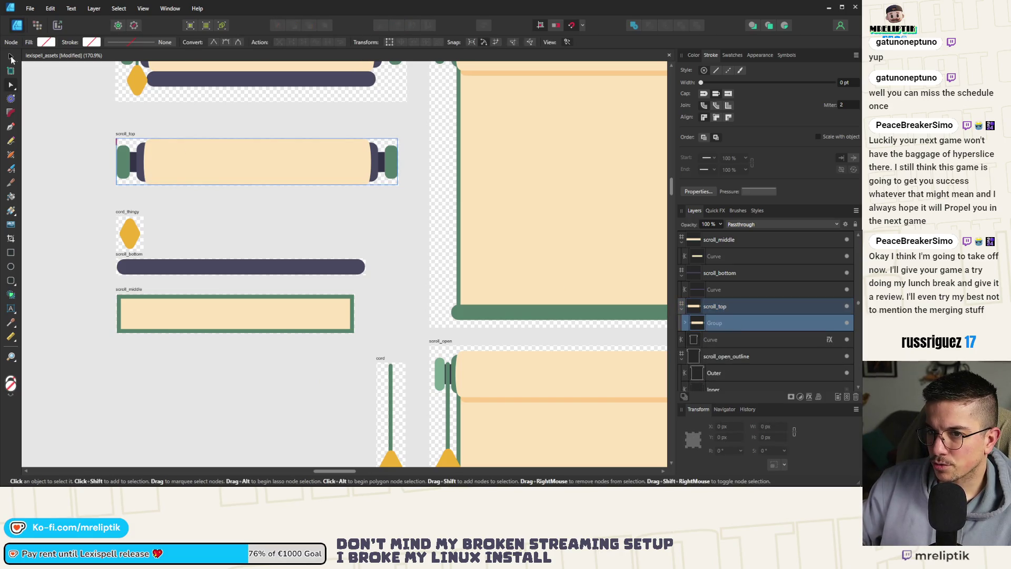
pyautogui.click(11, 57)
pyautogui.click(125, 133)
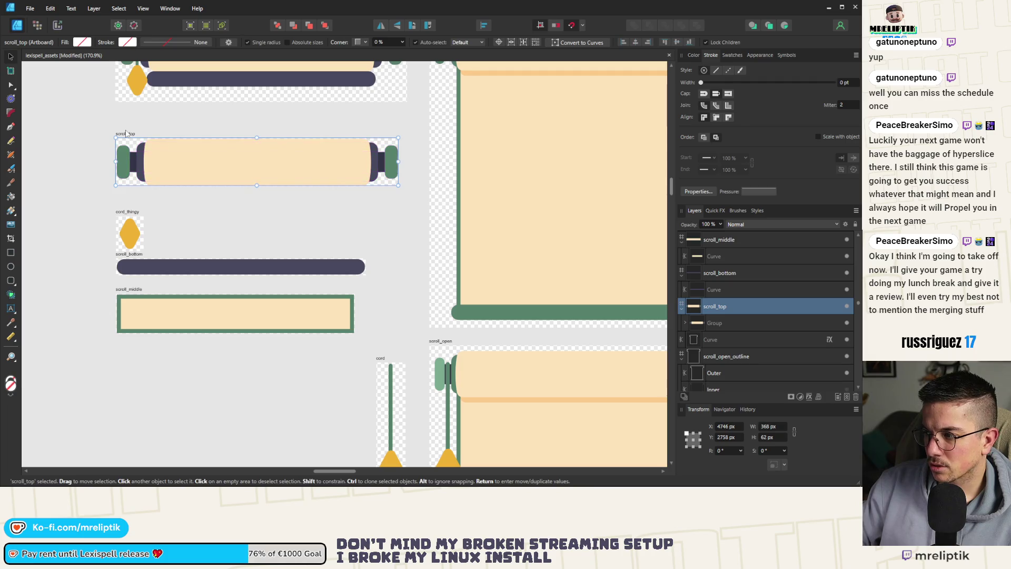
# Marquee-select the six top-roller pieces in scroll_open_cordless and pull them onto empty canvas.
pyautogui.scroll(2, 271, 221)
pyautogui.click(512, 95)
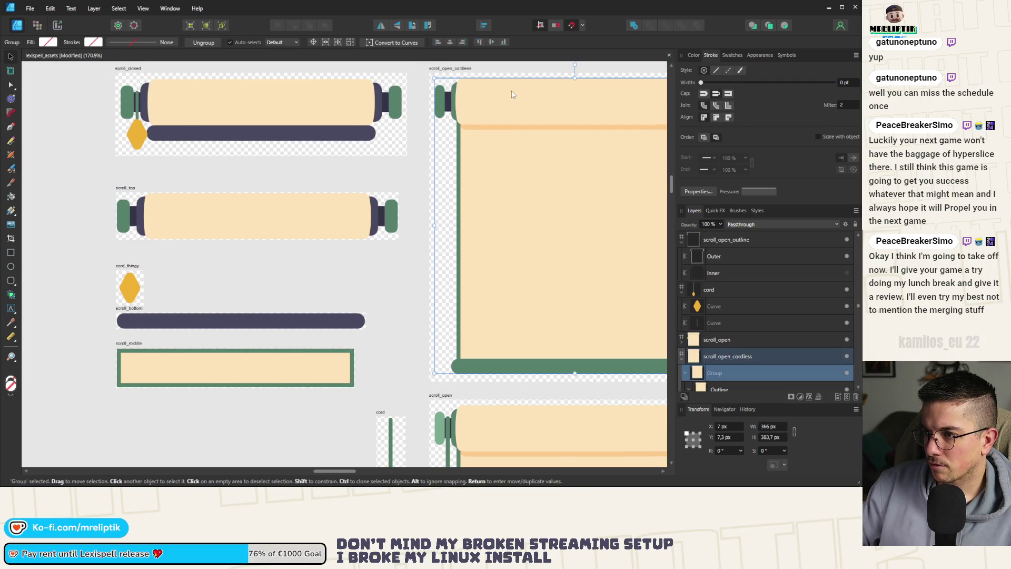
pyautogui.scroll(-3, 358, 123)
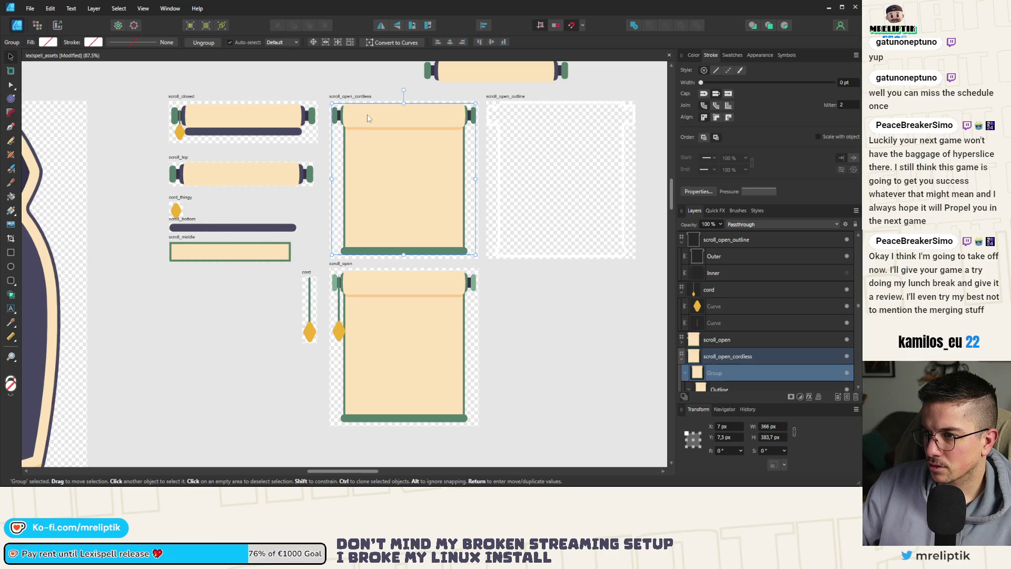
pyautogui.doubleClick(368, 118)
pyautogui.scroll(1, 447, 113)
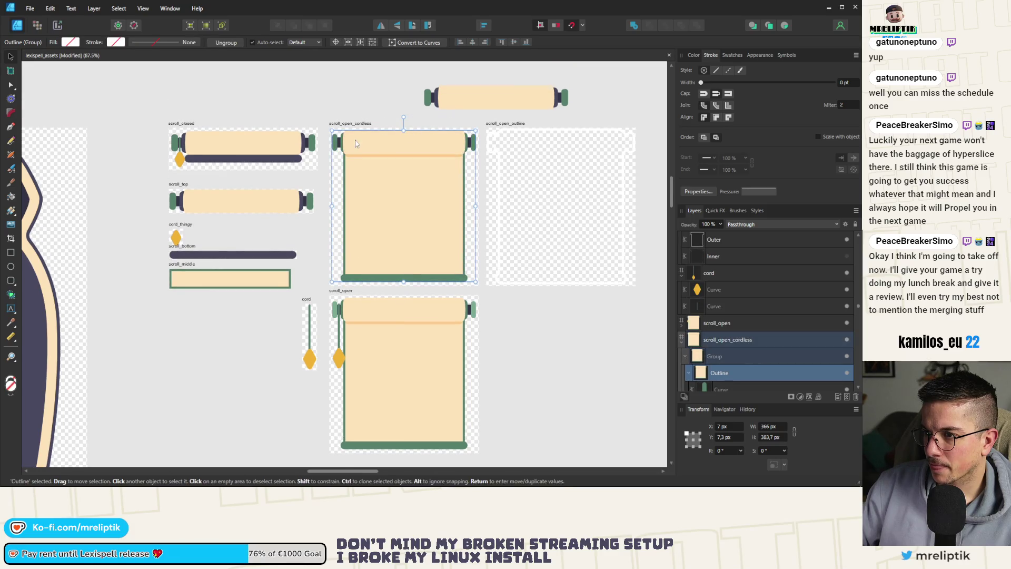
pyautogui.scroll(3, 356, 143)
pyautogui.doubleClick(314, 146)
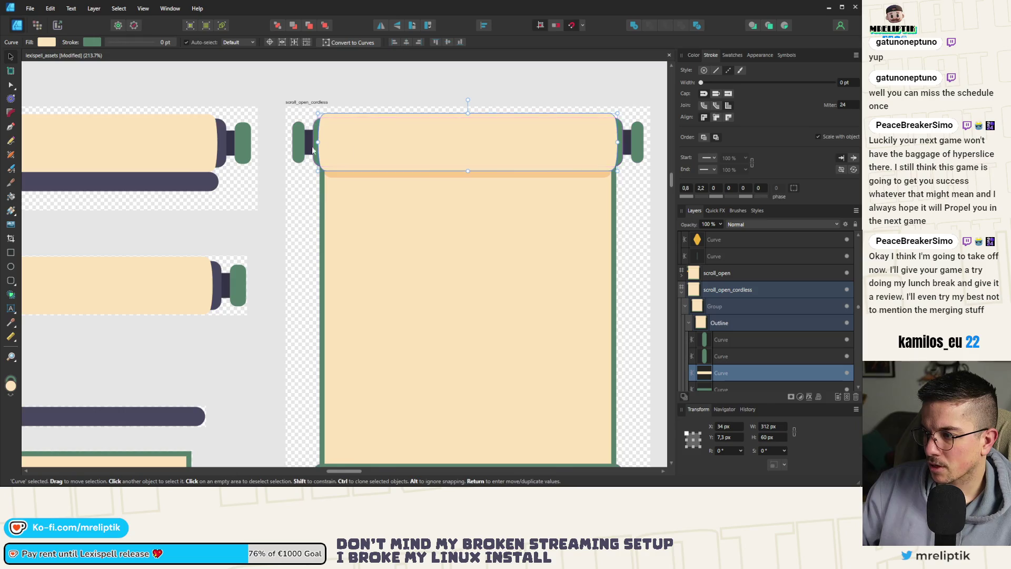
pyautogui.scroll(-2, 312, 147)
pyautogui.moveTo(275, 103); pyautogui.dragTo(524, 178)
pyautogui.scroll(-2, 524, 178)
pyautogui.moveTo(458, 174)
pyautogui.mouseDown()
pyautogui.moveTo(424, 192)
pyautogui.moveTo(253, 358)
pyautogui.mouseUp()
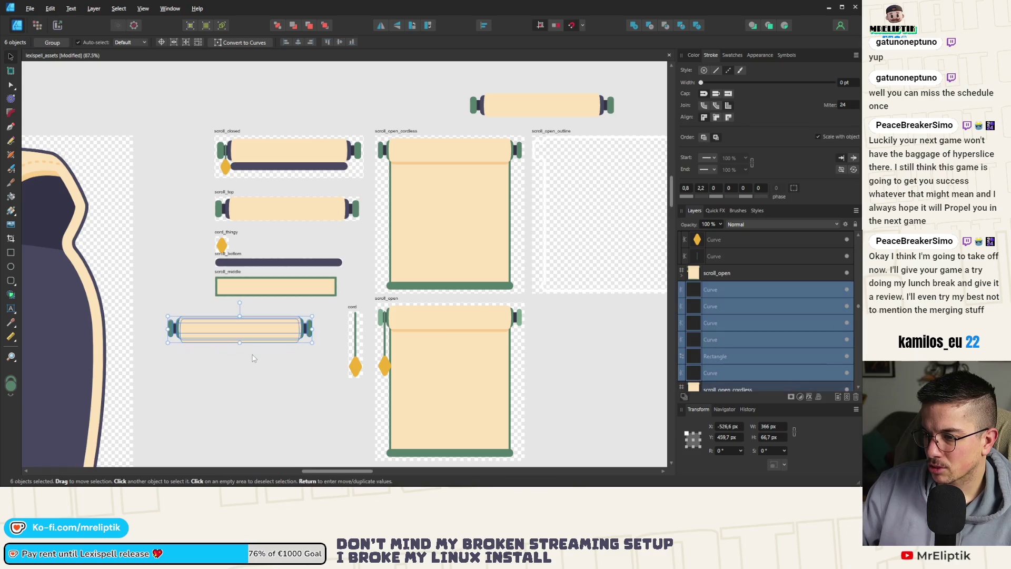
# Restack the five roller pieces above scroll_open and move them into the scroll_top artboard.
pyautogui.scroll(3, 234, 350)
pyautogui.click(191, 349)
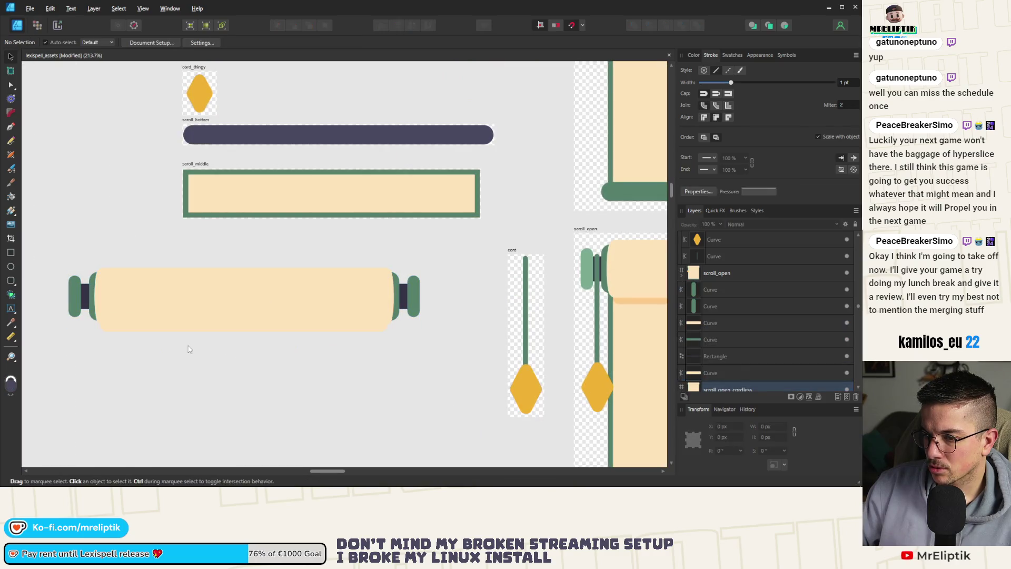
pyautogui.click(131, 329)
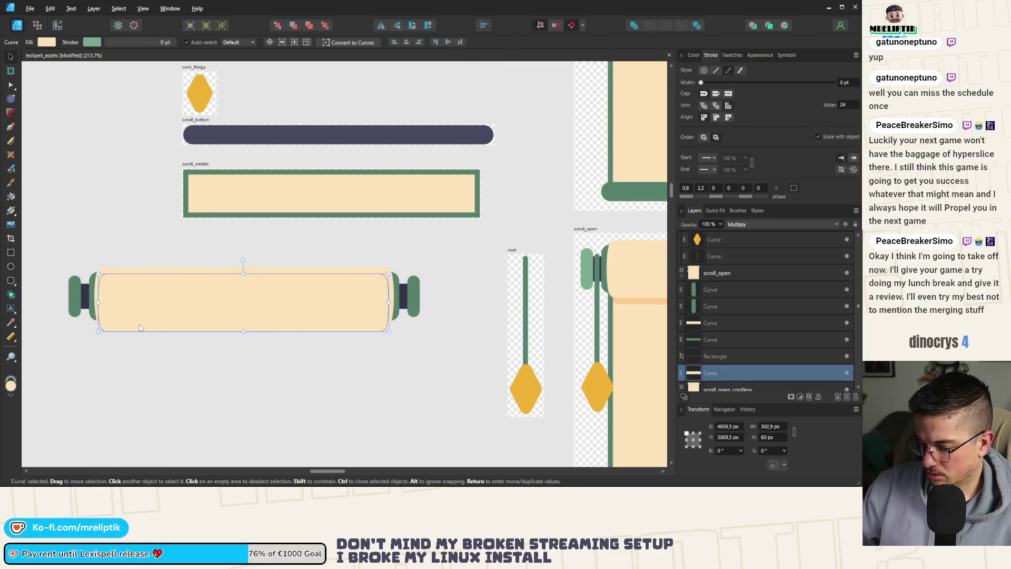
pyautogui.click(140, 348)
pyautogui.scroll(-3, 145, 342)
pyautogui.moveTo(336, 275)
pyautogui.mouseDown()
pyautogui.moveTo(151, 339)
pyautogui.moveTo(92, 342)
pyautogui.mouseUp()
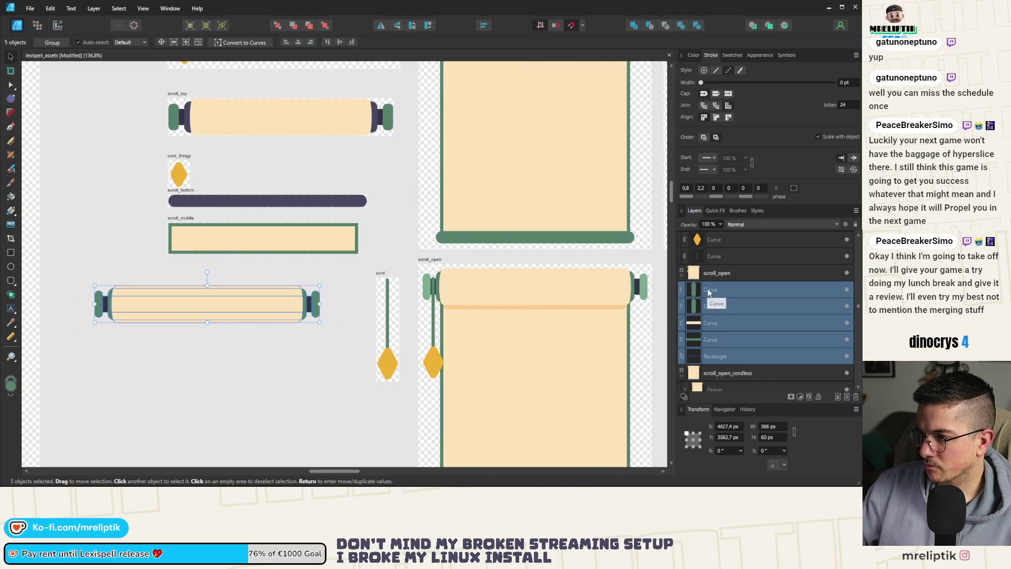
pyautogui.moveTo(708, 293); pyautogui.dragTo(708, 265)
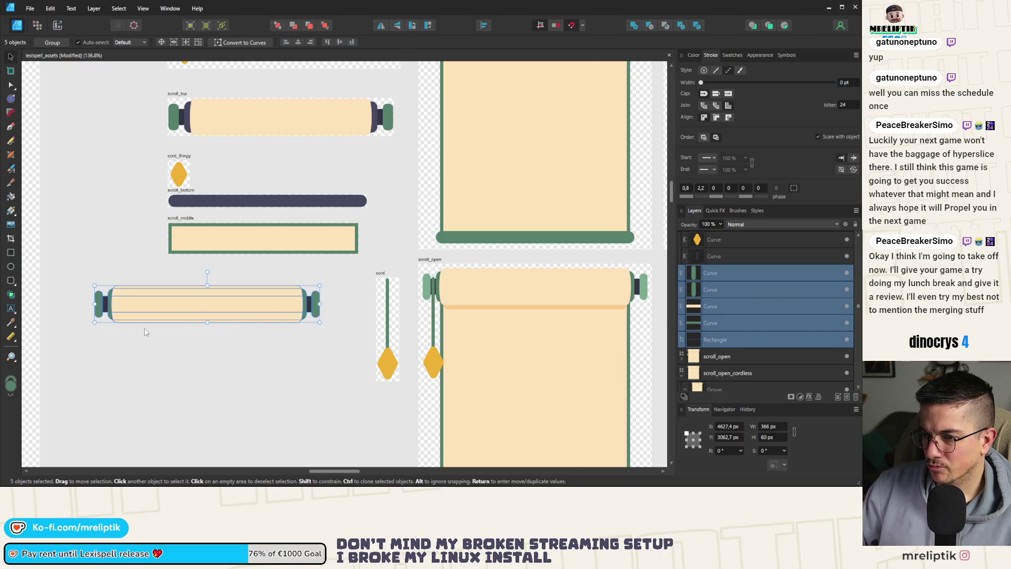
pyautogui.scroll(-3, 146, 332)
pyautogui.moveTo(184, 310); pyautogui.dragTo(227, 193)
pyautogui.click(178, 179)
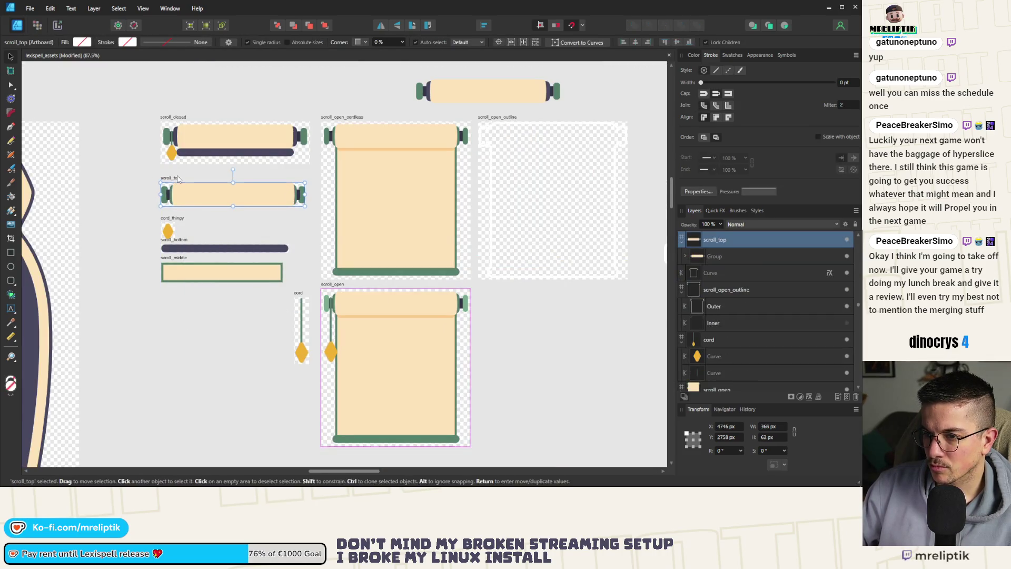
# Delete the old roller Group from the scroll_top artboard.
pyautogui.click(179, 190)
pyautogui.scroll(5, 208, 190)
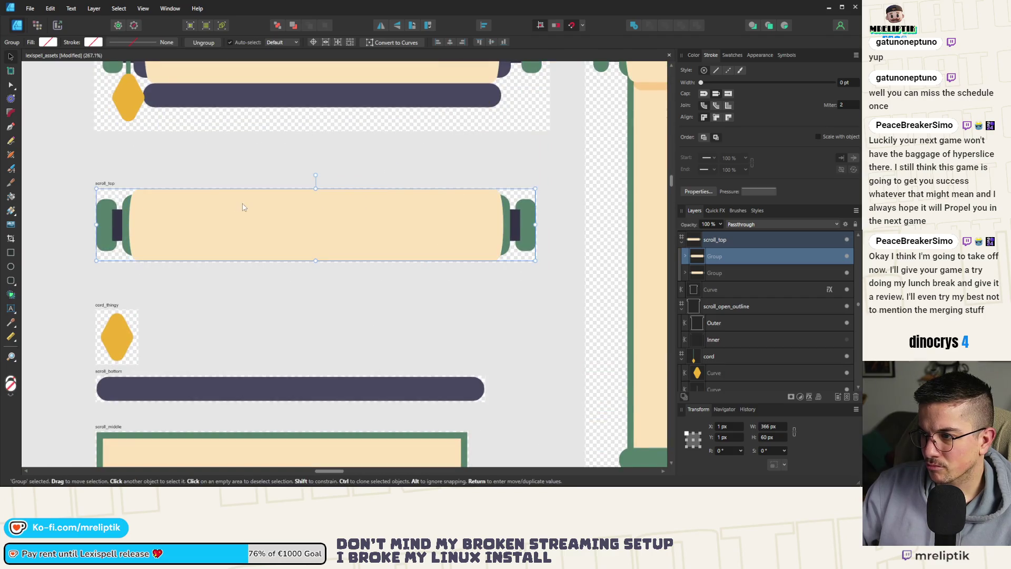
pyautogui.click(724, 273)
pyautogui.press('Delete')
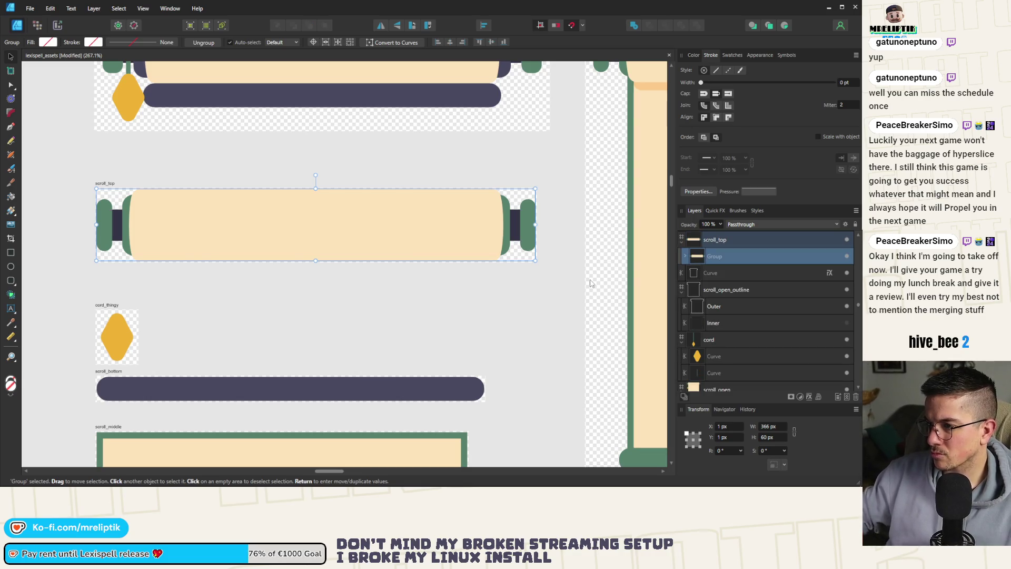
pyautogui.click(345, 286)
# Export the scroll_top artboard over the existing scroll_top.png and switch back to Godot.
pyautogui.click(108, 182)
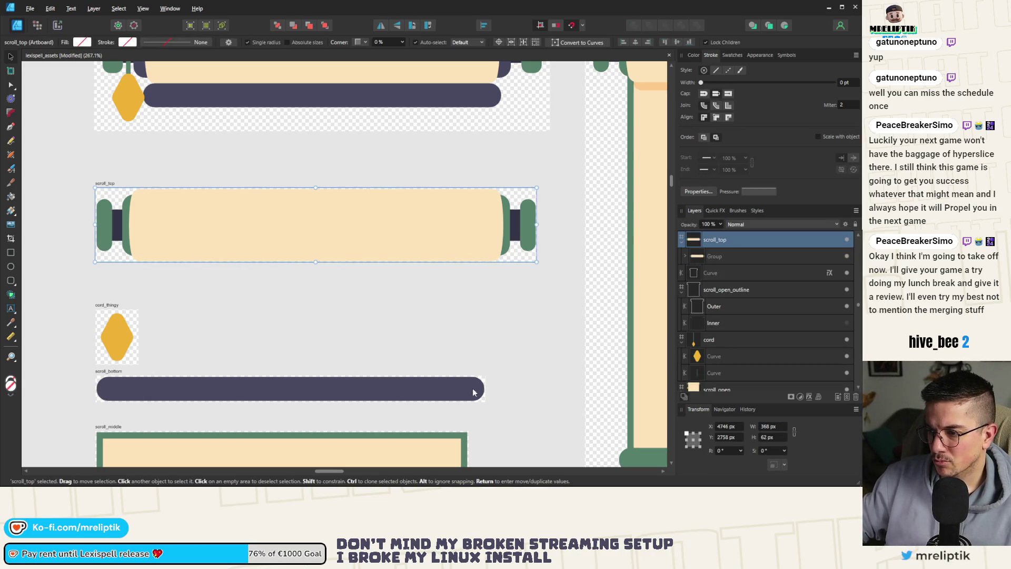
pyautogui.hotkey('ctrl', 'alt', 'shift', 'w')
pyautogui.click(500, 401)
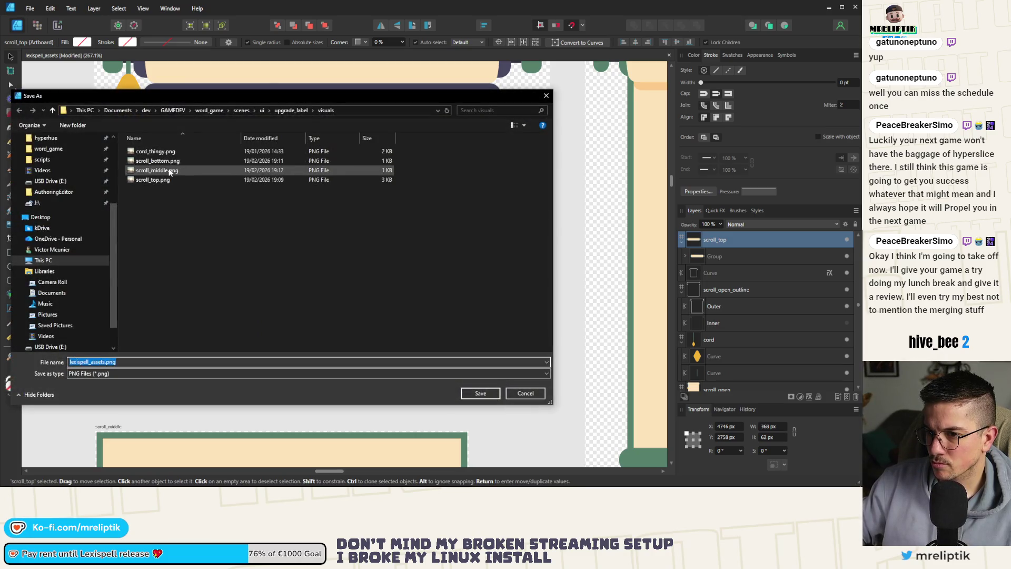
pyautogui.doubleClick(153, 179)
pyautogui.click(333, 282)
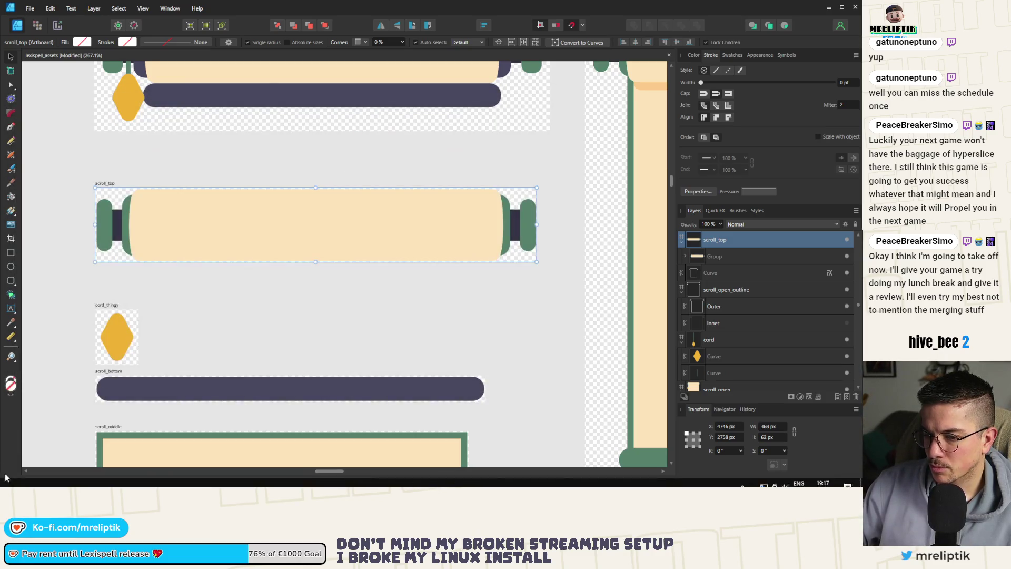
pyautogui.hotkey('alt', 'Tab')
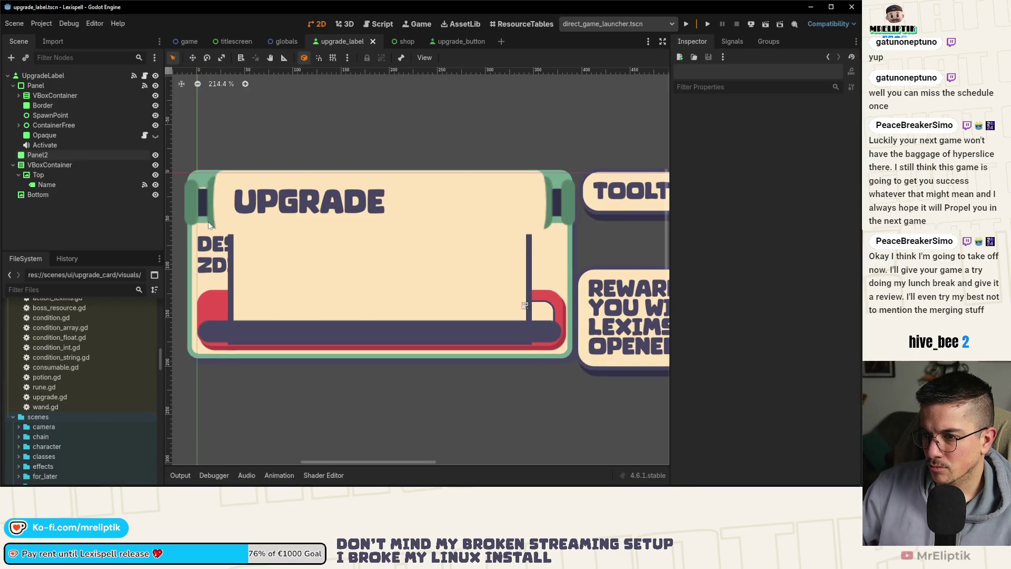
# Drag Panel2 into the VBoxContainer and move it below Top with Ctrl+Down.
pyautogui.scroll(-5, 180, 222)
pyautogui.scroll(4, 293, 213)
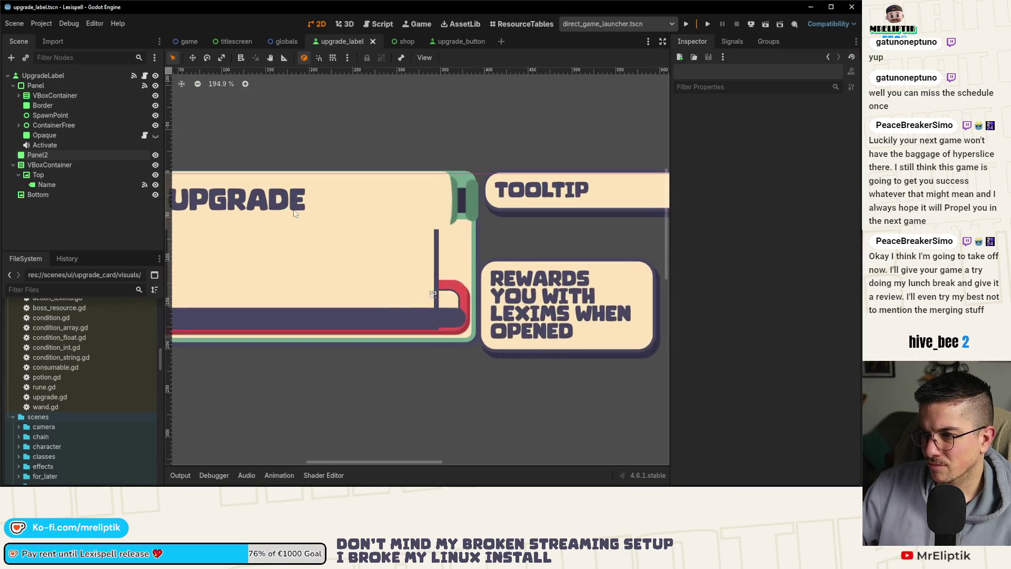
pyautogui.hscroll(-3, 263, 226)
pyautogui.scroll(1, 263, 227)
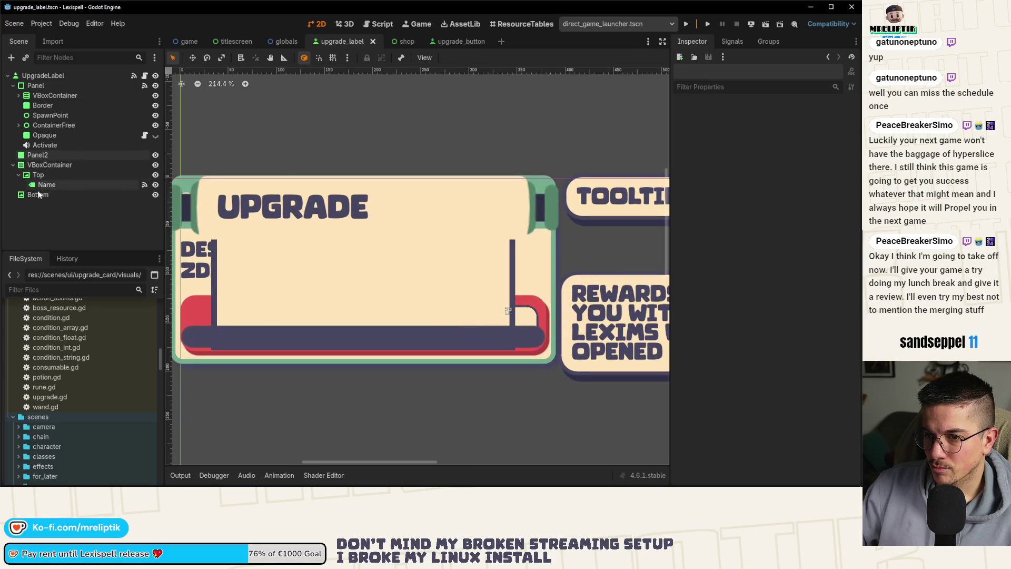
pyautogui.click(42, 158)
pyautogui.moveTo(45, 170)
pyautogui.mouseDown()
pyautogui.moveTo(46, 180)
pyautogui.moveTo(44, 165)
pyautogui.mouseUp()
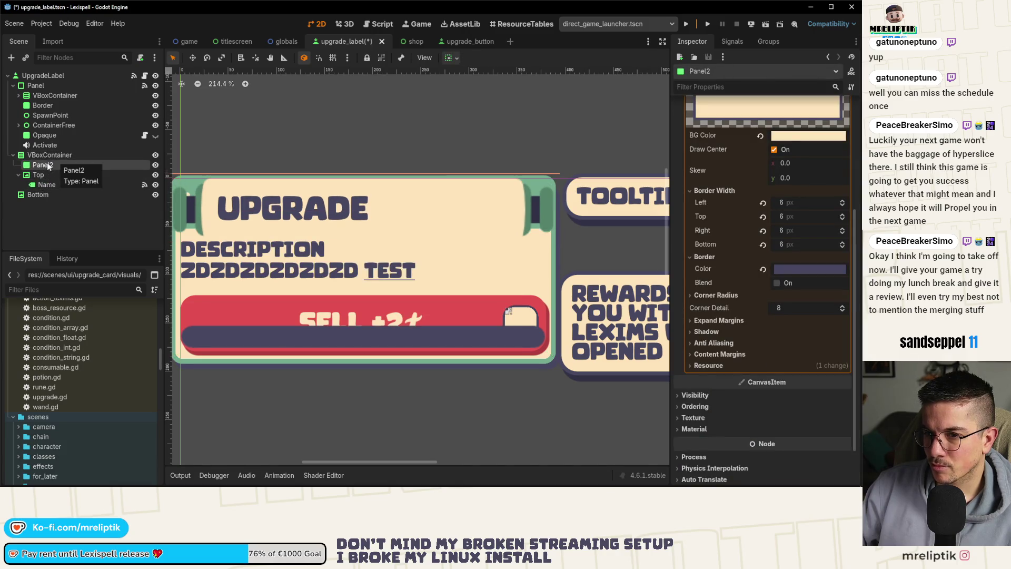
pyautogui.click(43, 157)
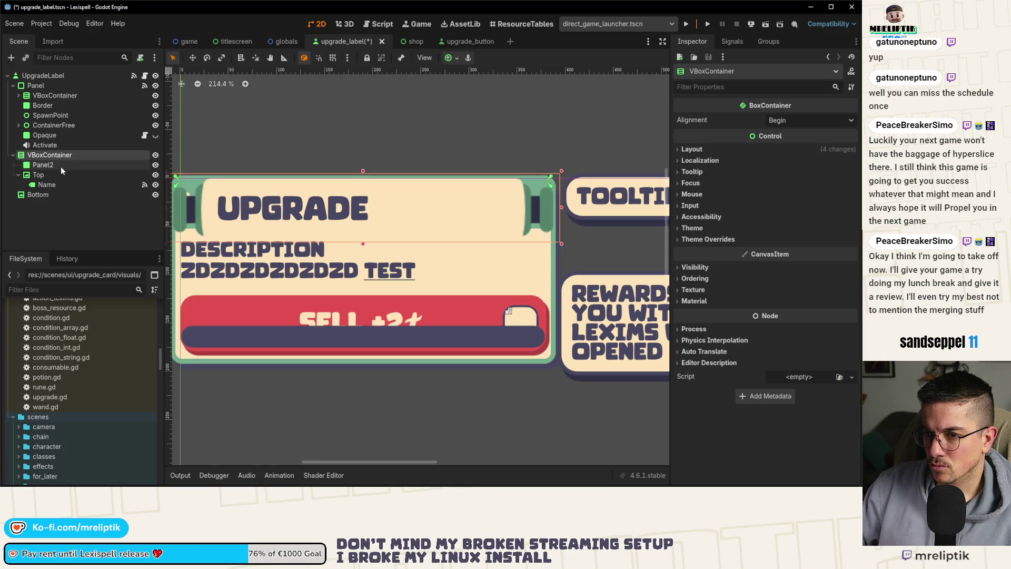
pyautogui.click(61, 167)
pyautogui.hotkey('ctrl', 'Down')
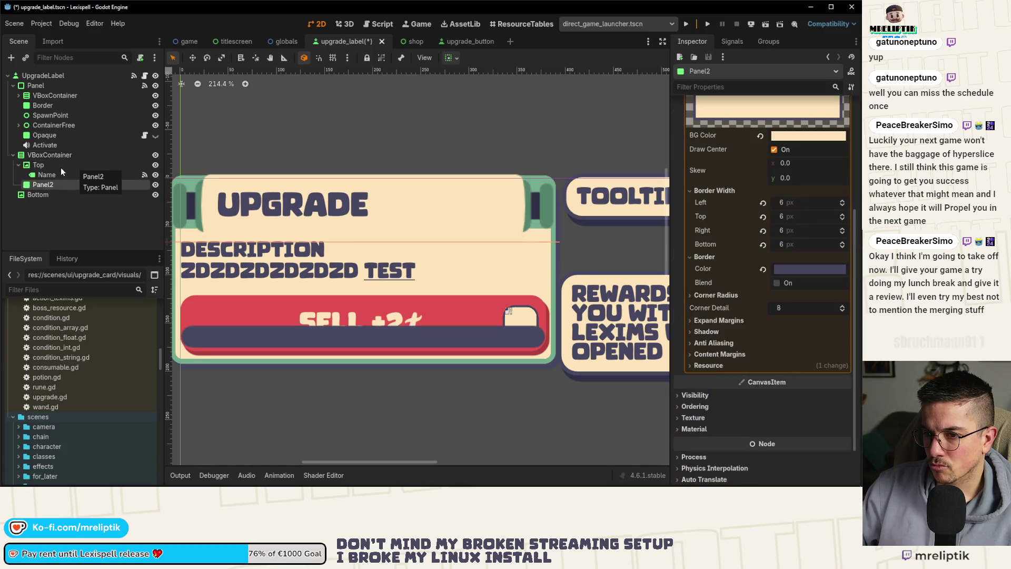
# Add a PanelContainer child node to UpgradeLabel.
pyautogui.rightClick(46, 77)
pyautogui.click(71, 103)
pyautogui.write('panel')
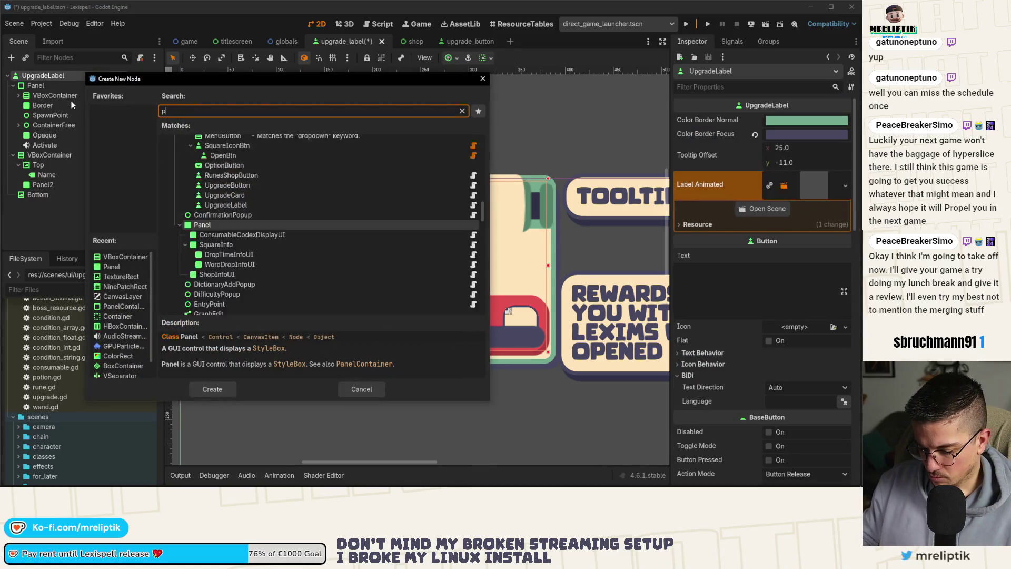
pyautogui.press('Up')
pyautogui.press('Up')
pyautogui.press('Return')
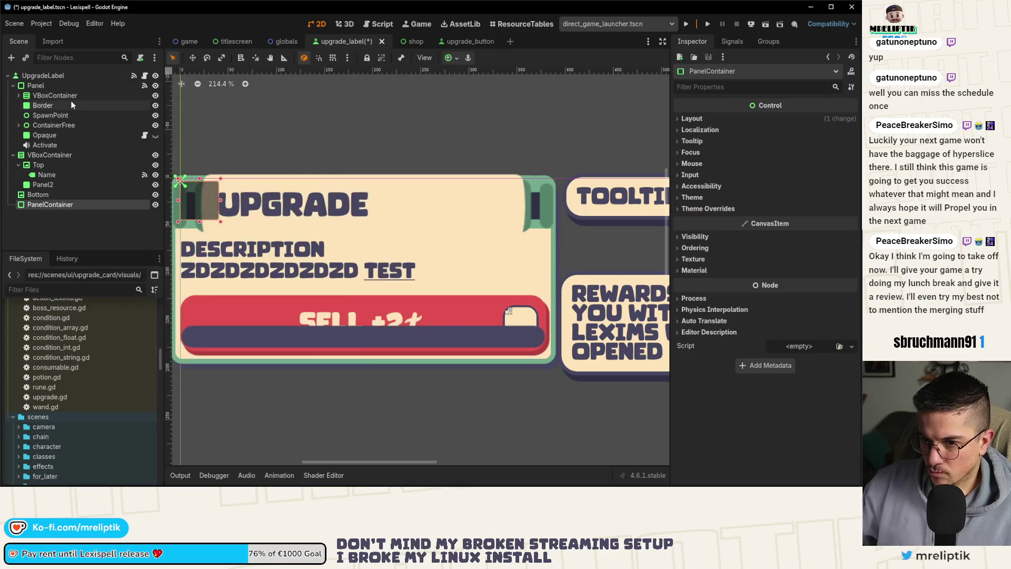
# Move PanelContainer just below Activate and apply the Top Wide anchor preset.
pyautogui.click(451, 58)
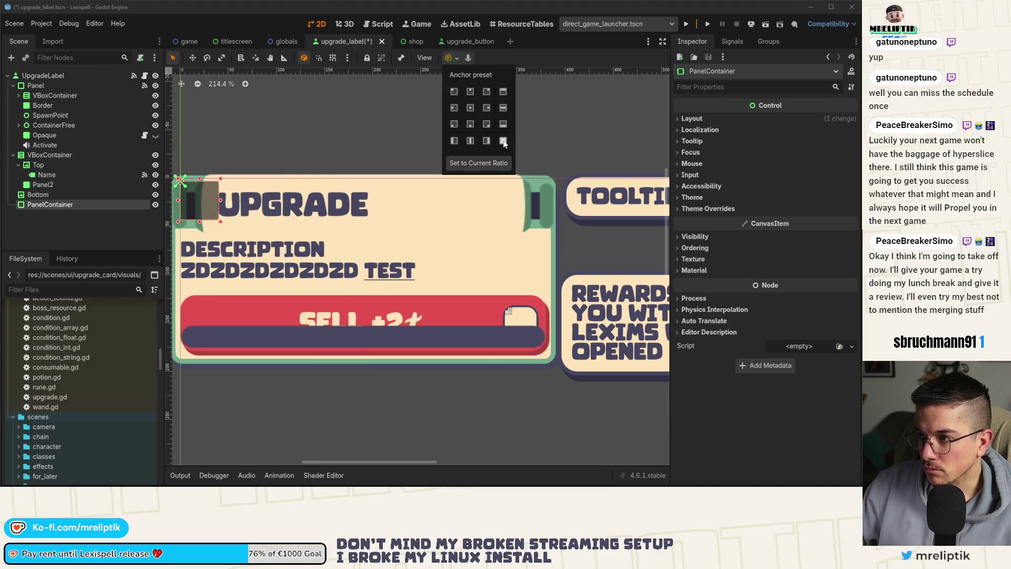
pyautogui.click(503, 142)
pyautogui.click(36, 204)
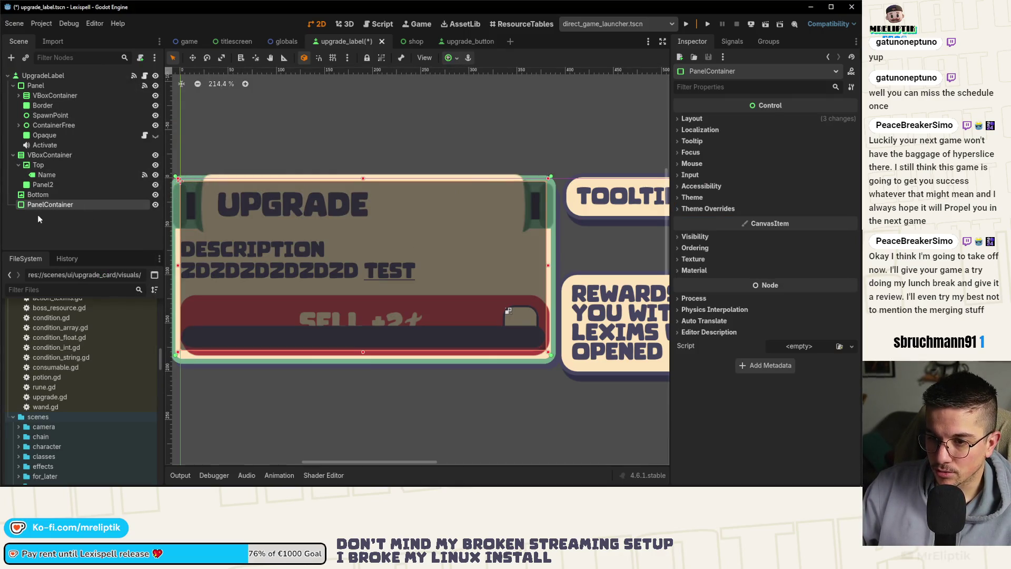
pyautogui.hotkey('ctrl', 'z')
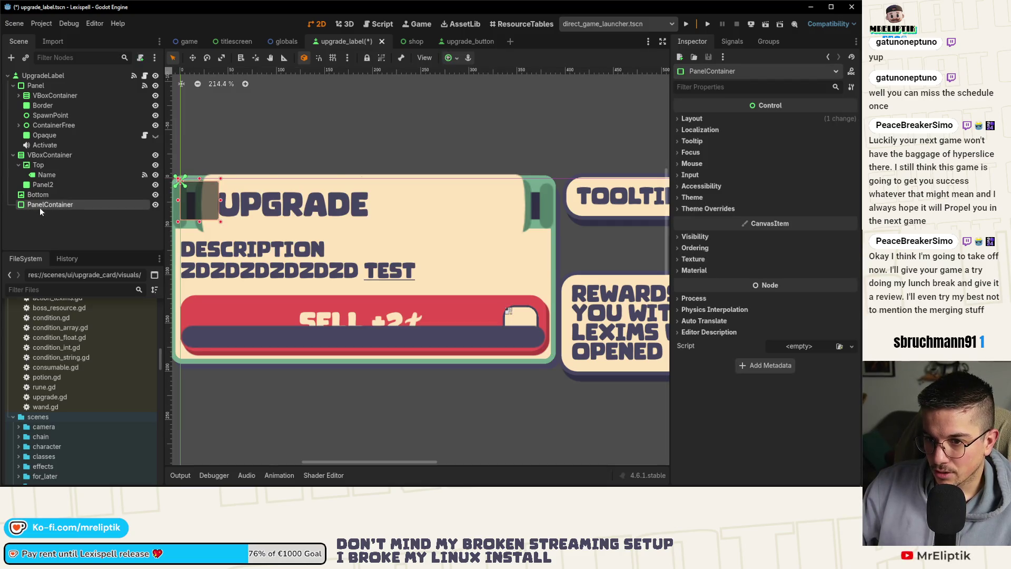
pyautogui.moveTo(40, 211); pyautogui.dragTo(43, 157)
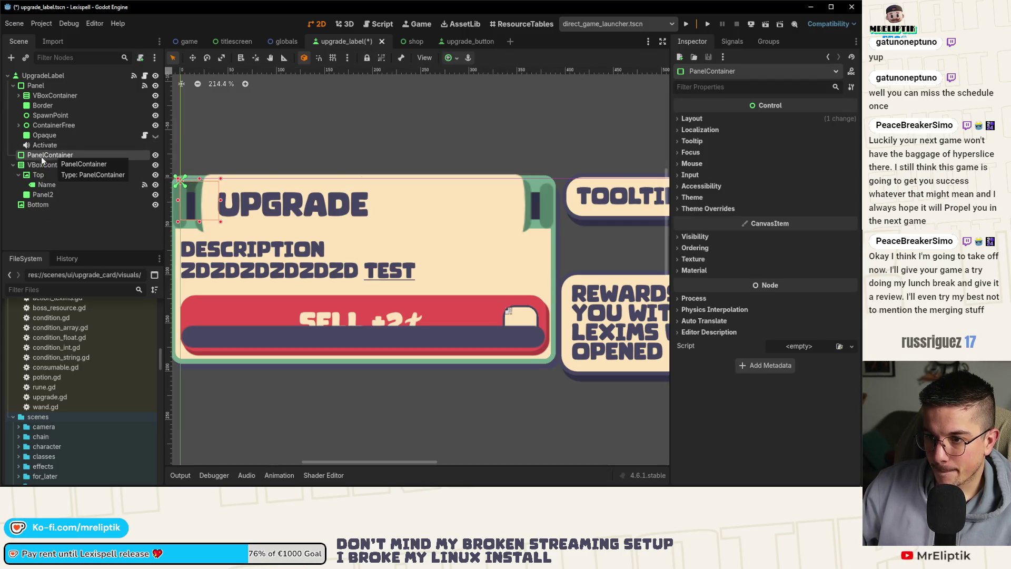
pyautogui.click(456, 59)
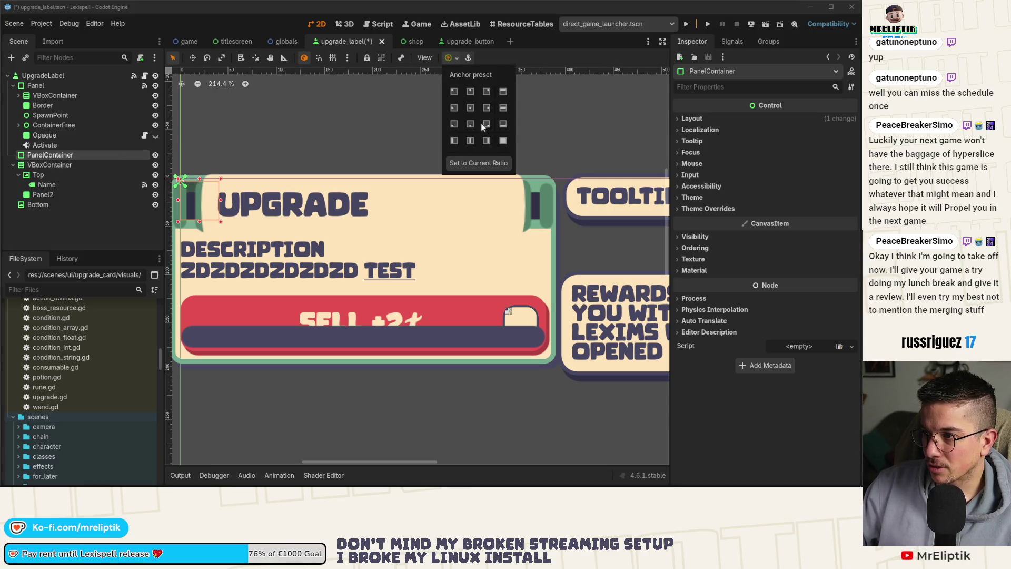
pyautogui.click(503, 93)
pyautogui.click(367, 209)
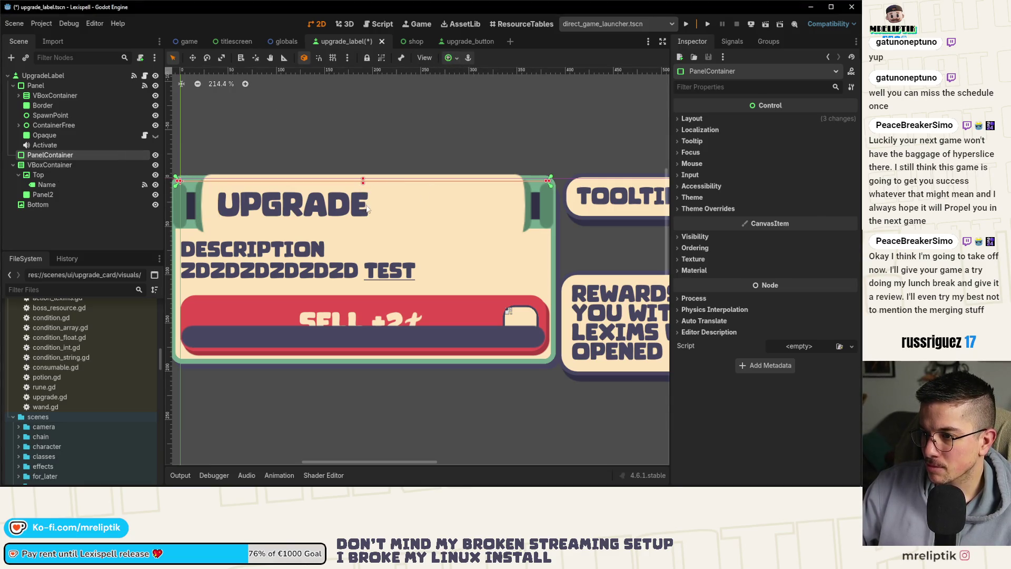
# Set PanelContainer's panel style override to StyleBoxEmpty, save, and nest VBoxContainer inside it.
pyautogui.click(702, 209)
pyautogui.click(692, 220)
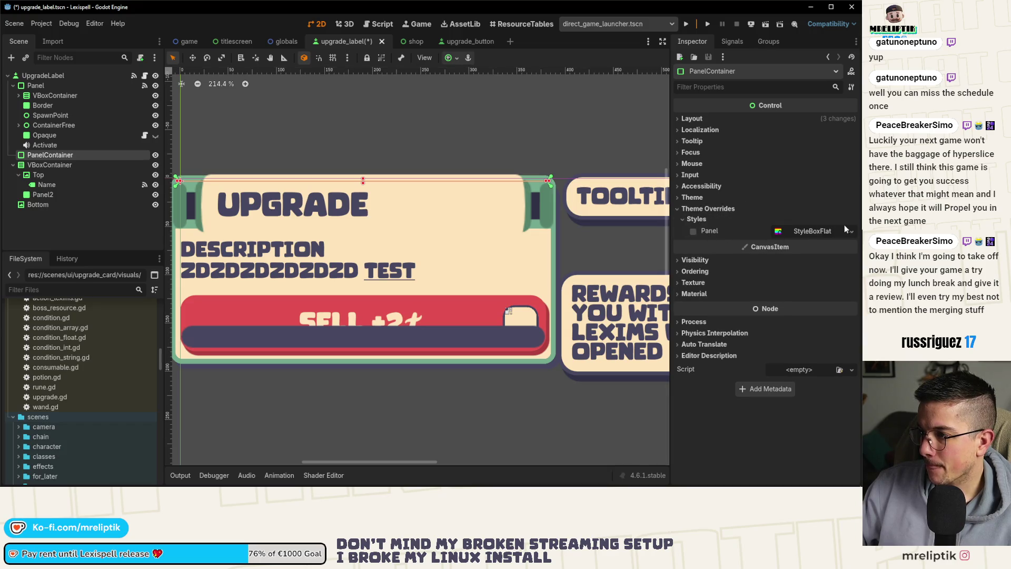
pyautogui.click(845, 226)
pyautogui.click(808, 254)
pyautogui.hotkey('ctrl', 's')
pyautogui.click(45, 165)
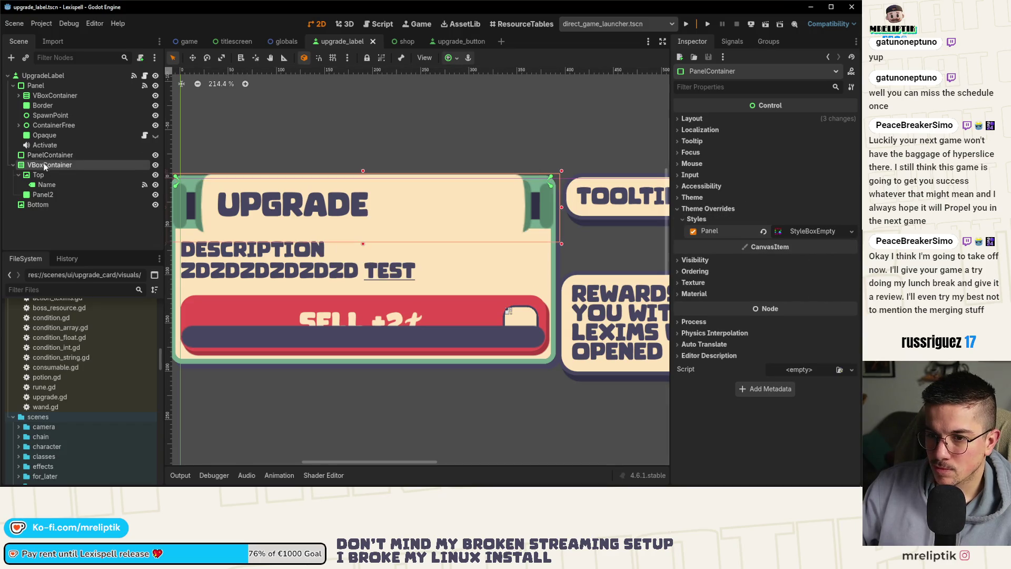
pyautogui.moveTo(45, 165); pyautogui.dragTo(47, 155)
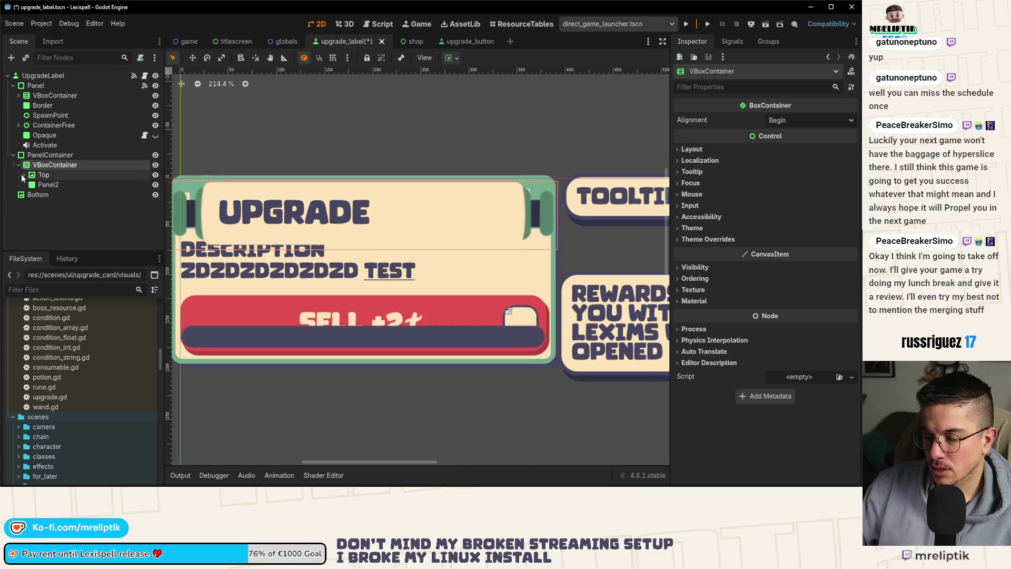
# Move Top out of VBoxContainer to sit above it under PanelContainer, check the card, and save.
pyautogui.click(44, 176)
pyautogui.moveTo(39, 163); pyautogui.dragTo(39, 161)
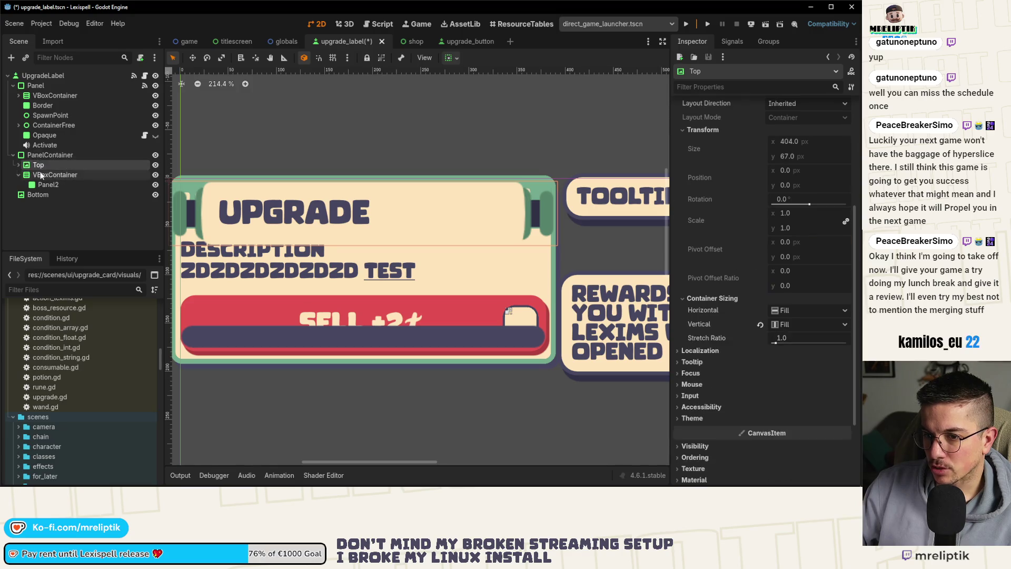
pyautogui.scroll(-4, 284, 248)
pyautogui.scroll(3, 284, 249)
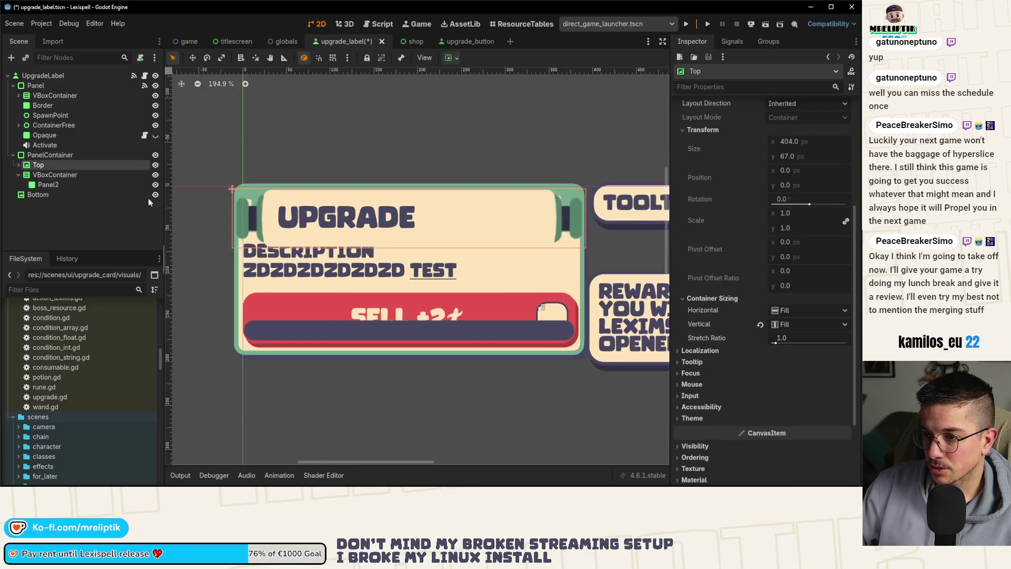
pyautogui.click(47, 155)
pyautogui.click(39, 165)
pyautogui.click(42, 154)
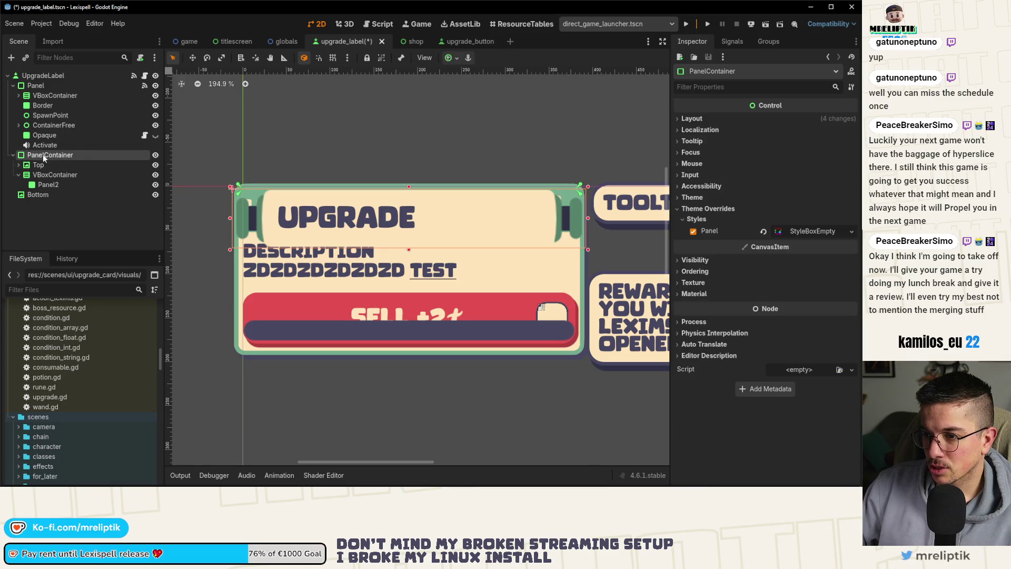
pyautogui.scroll(3, 585, 221)
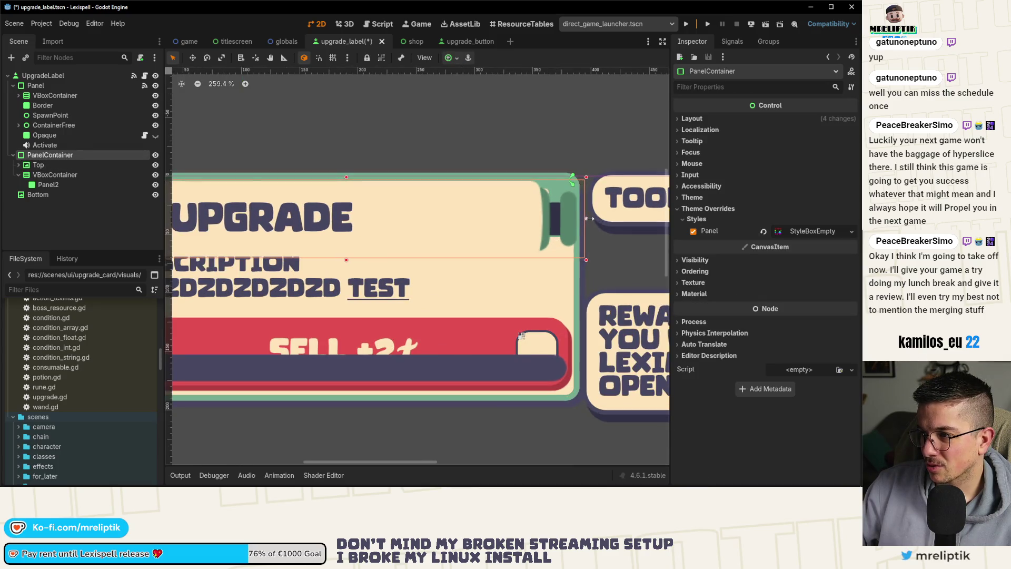
pyautogui.scroll(-3, 457, 223)
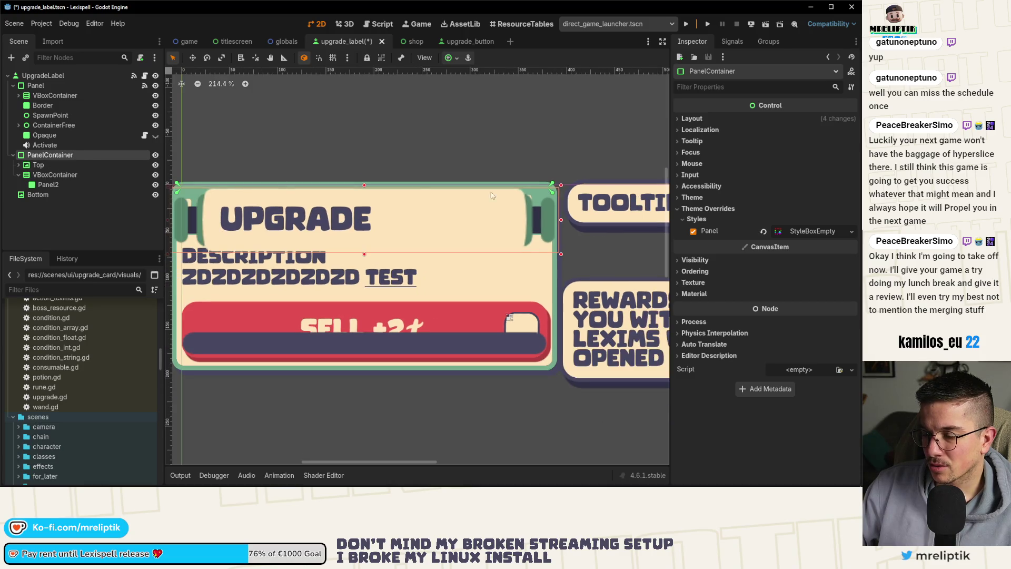
pyautogui.scroll(-3, 425, 216)
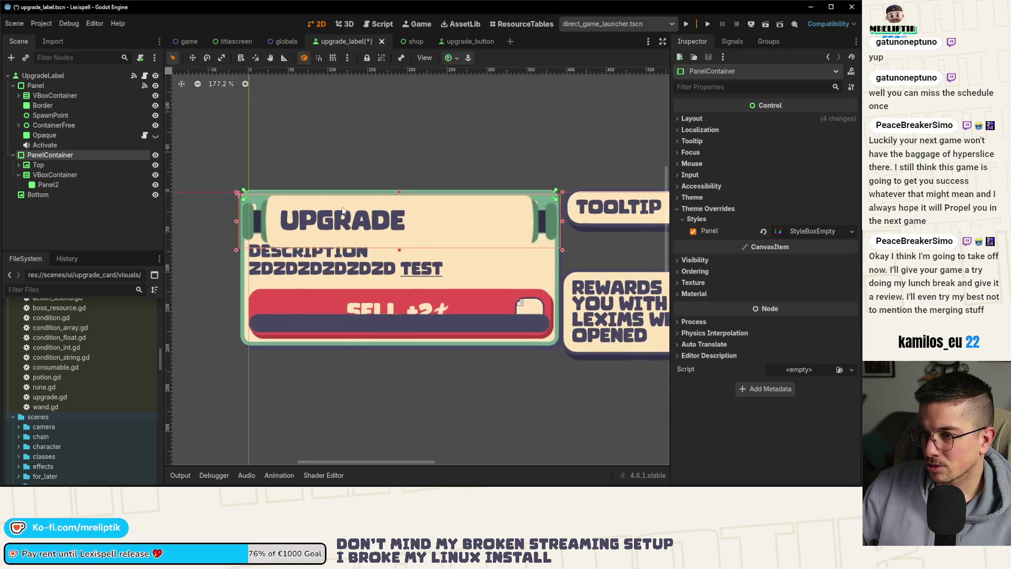
pyautogui.scroll(4, 354, 212)
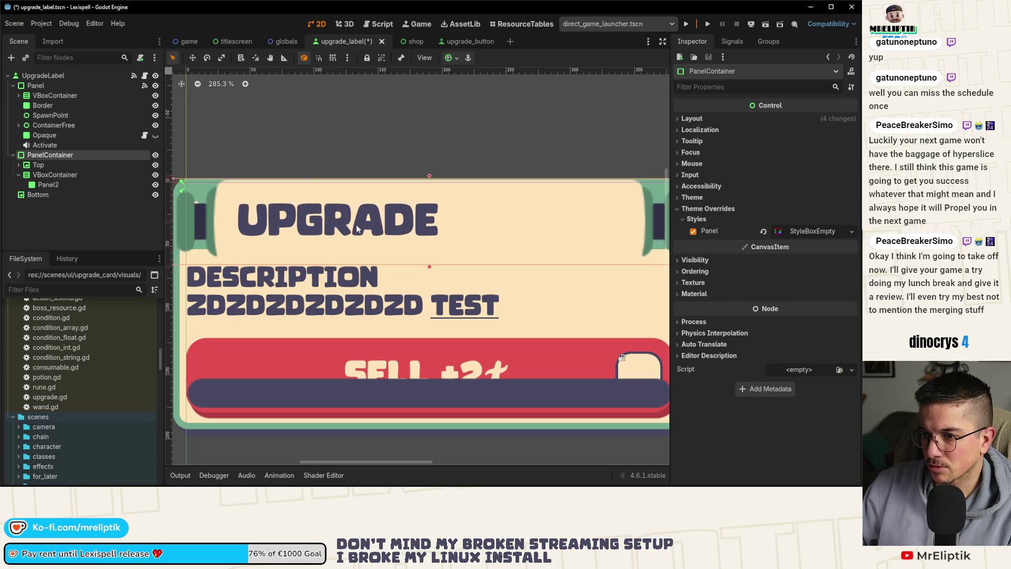
pyautogui.scroll(-1, 306, 230)
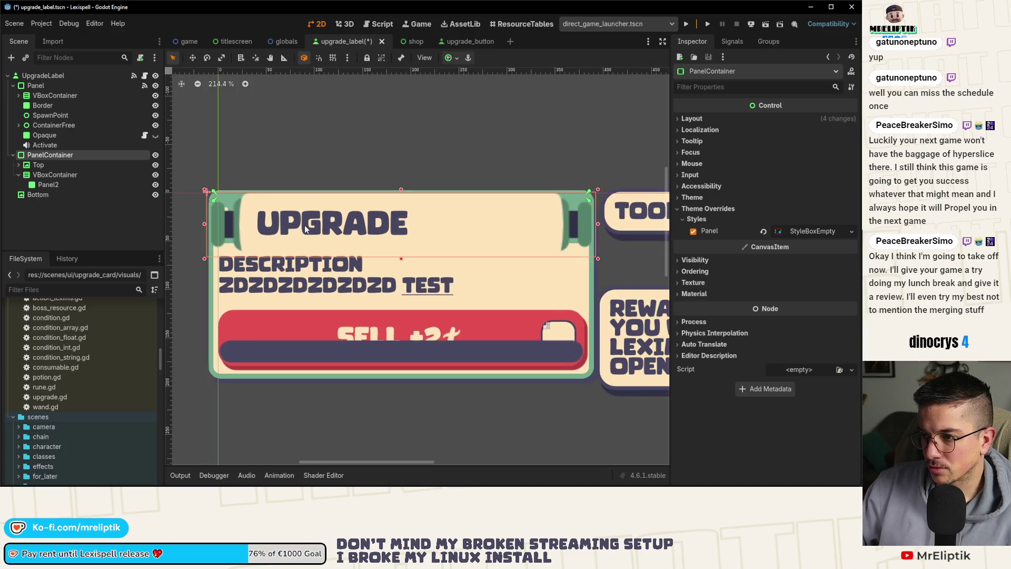
pyautogui.hotkey('ctrl', 's')
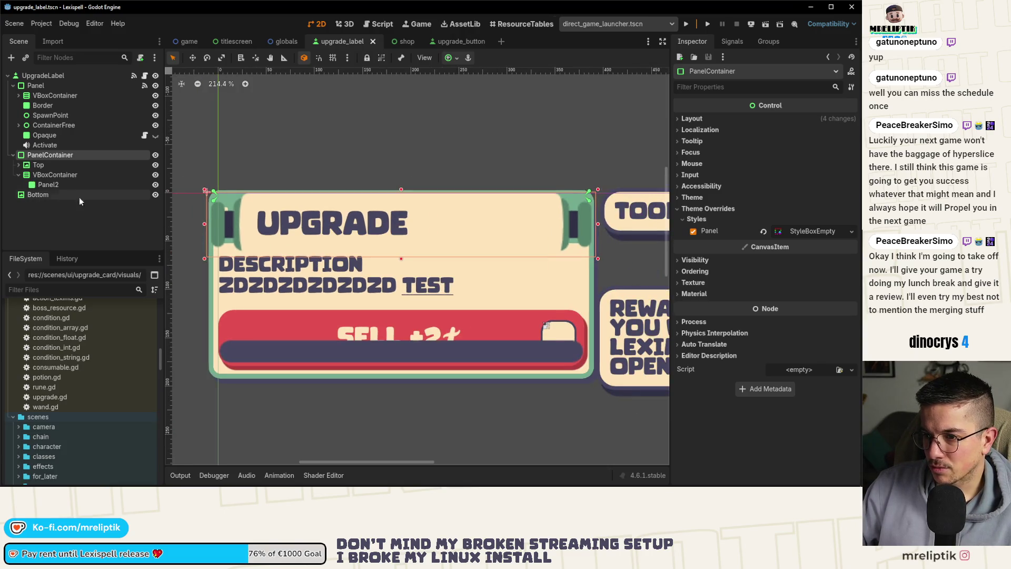
# Inspect the Bottom, Panel2 and new VBoxContainer nodes under PanelContainer.
pyautogui.click(49, 174)
pyautogui.click(46, 184)
pyautogui.click(37, 194)
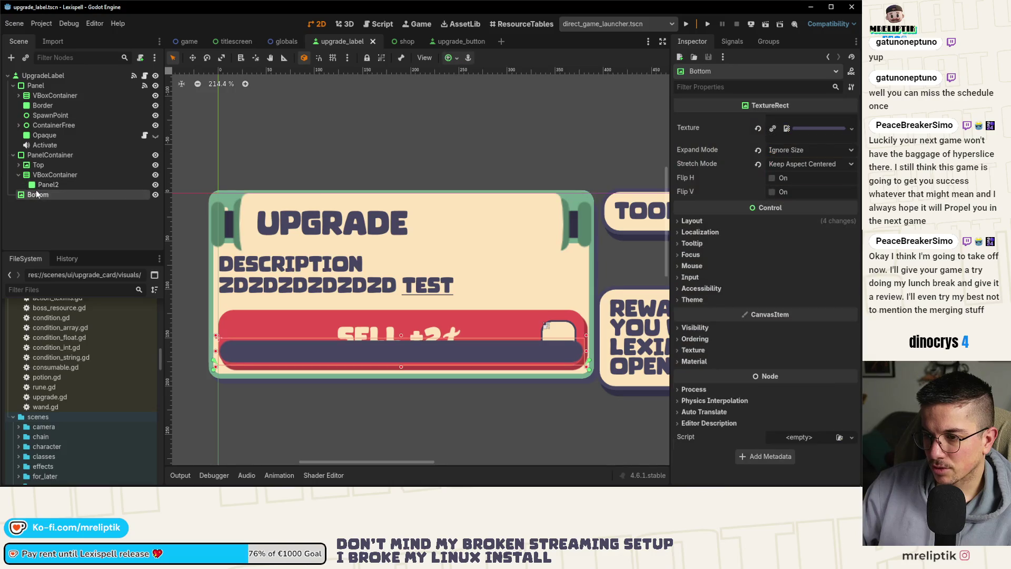
pyautogui.press('Up')
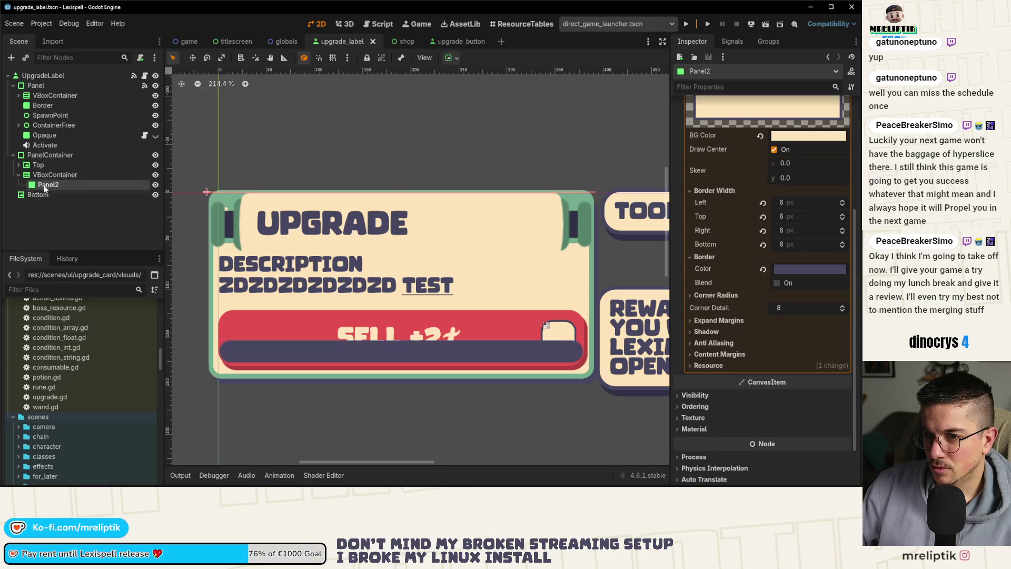
pyautogui.click(48, 174)
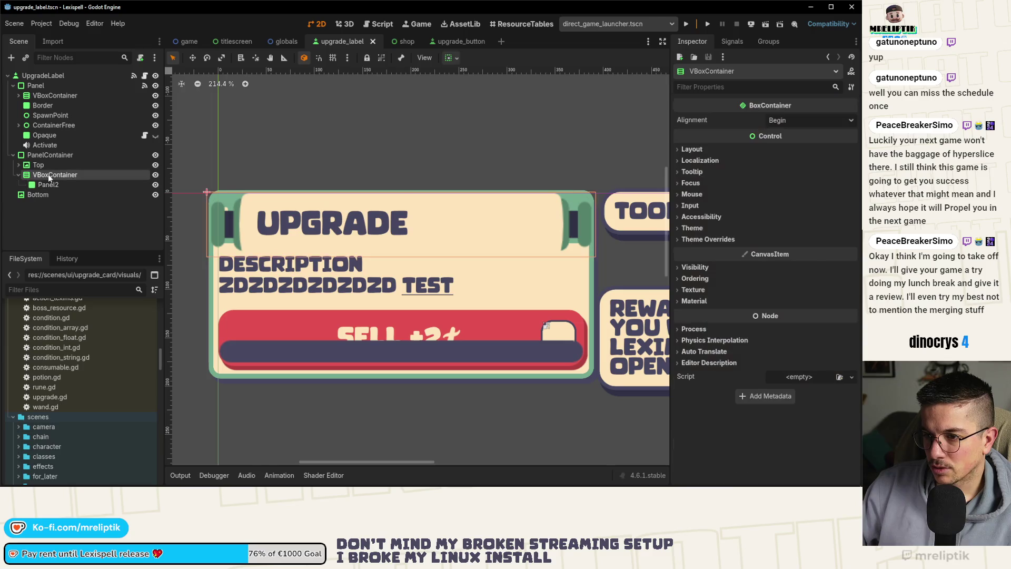
pyautogui.click(47, 184)
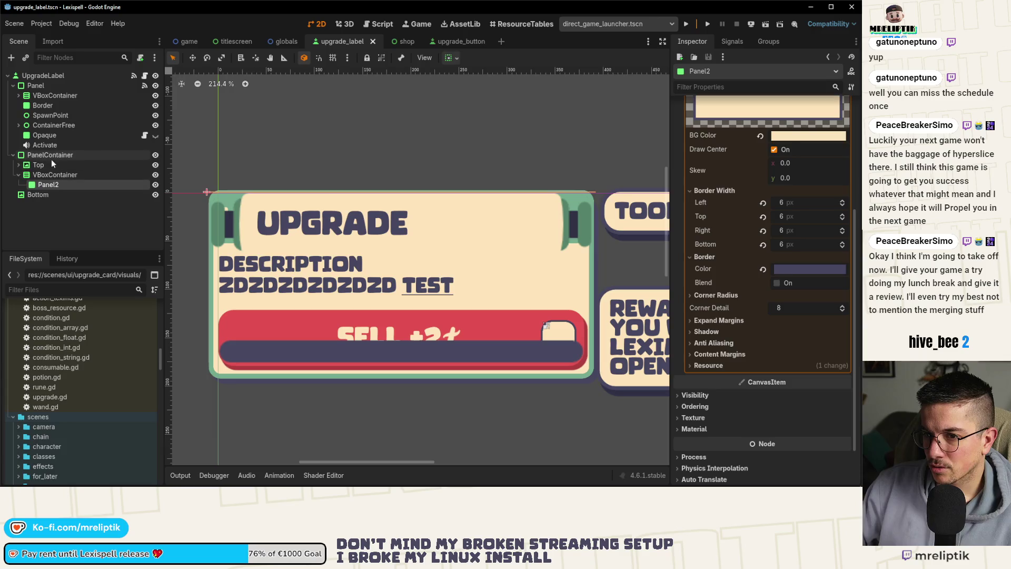
# Expand the original card's VBoxContainer, ExpandedView and HBoxContainer, then recheck Top's sizing settings.
pyautogui.click(23, 96)
pyautogui.click(19, 96)
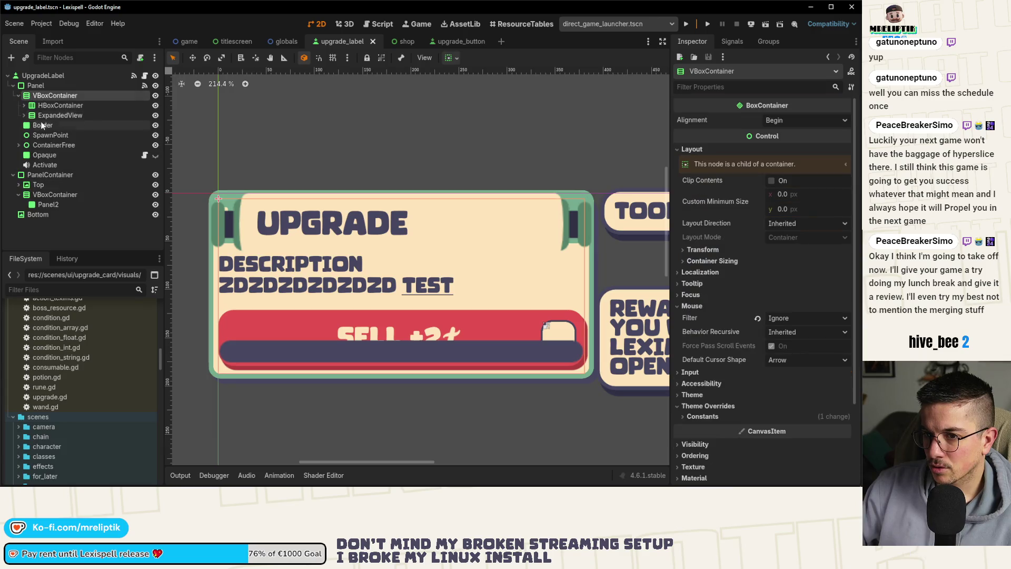
pyautogui.click(24, 115)
pyautogui.click(56, 114)
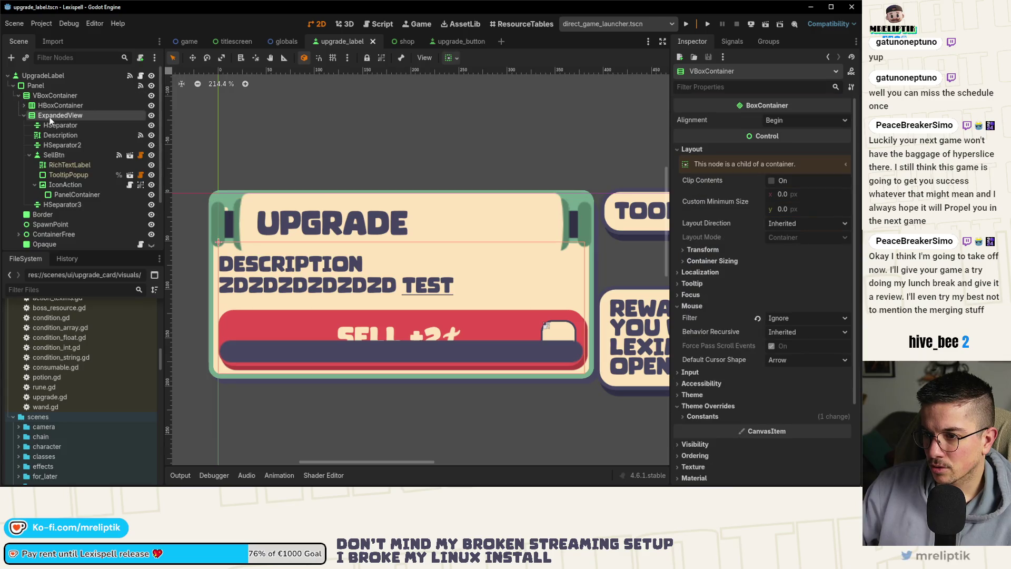
pyautogui.click(58, 105)
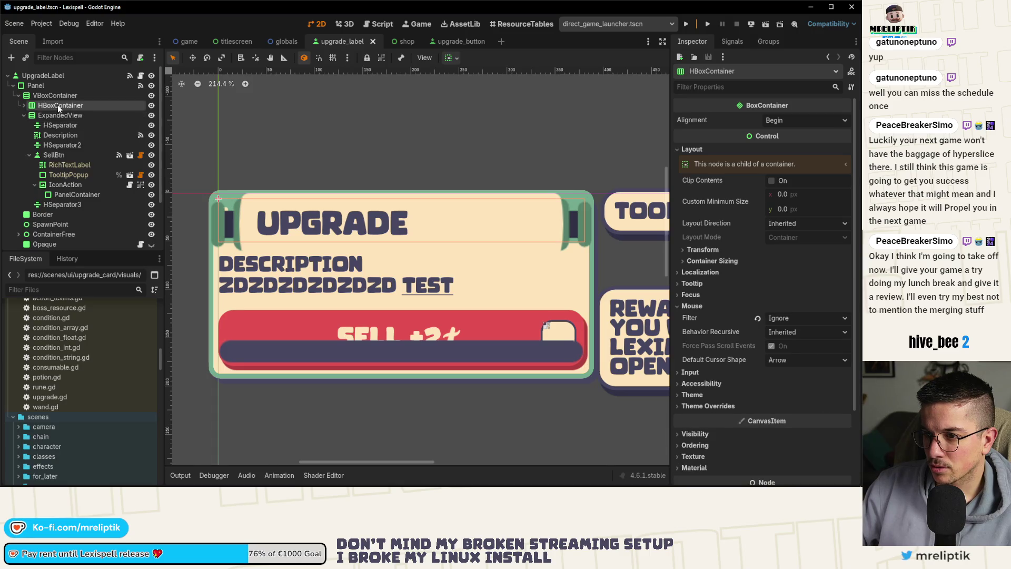
pyautogui.click(24, 106)
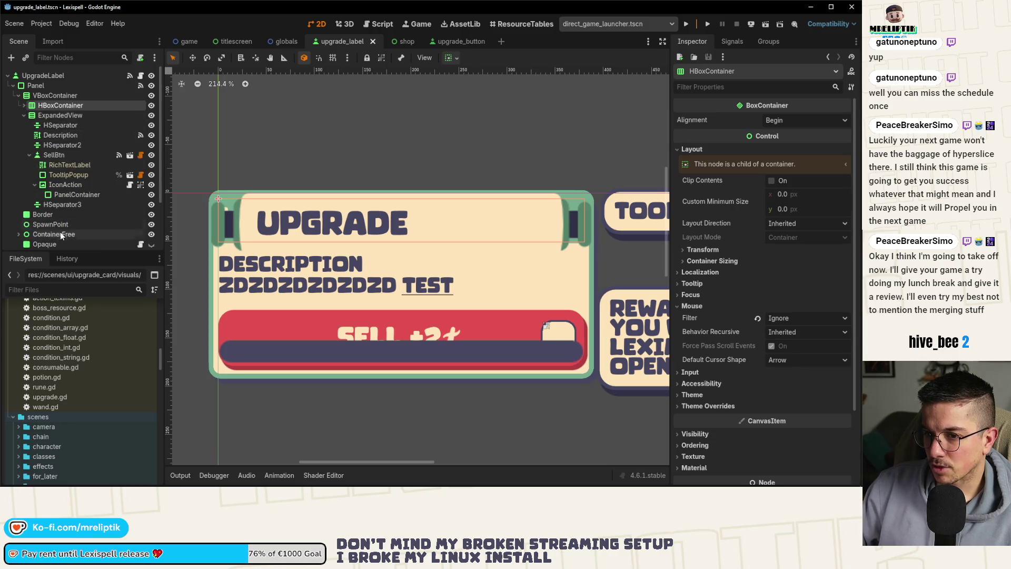
pyautogui.scroll(-5, 59, 229)
pyautogui.click(46, 220)
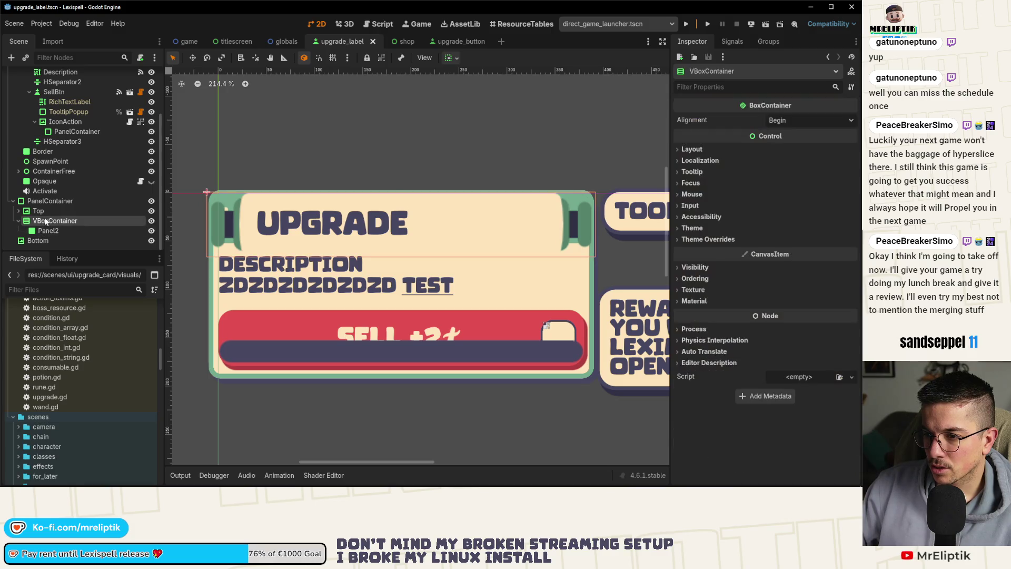
pyautogui.click(46, 209)
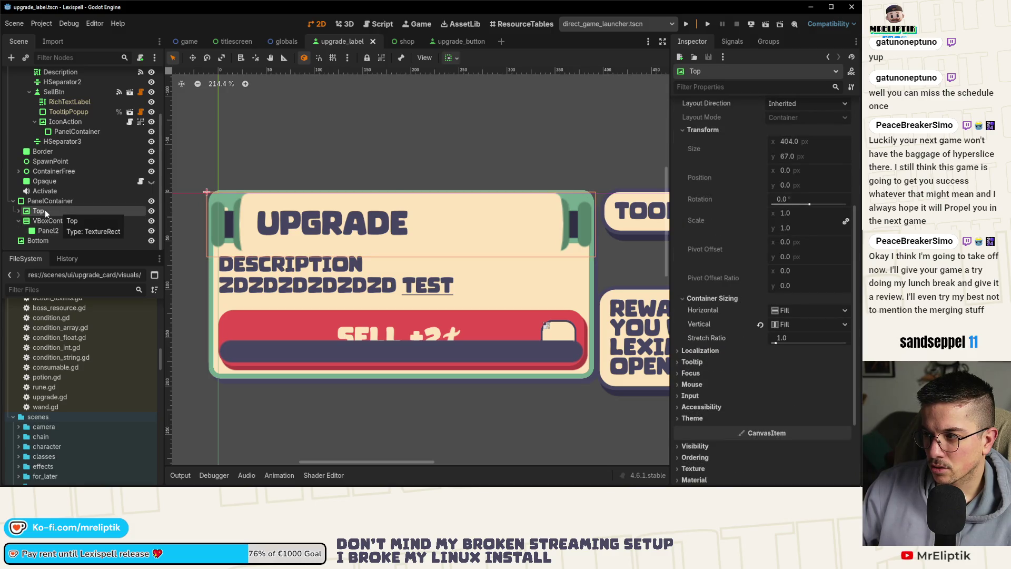
pyautogui.click(46, 204)
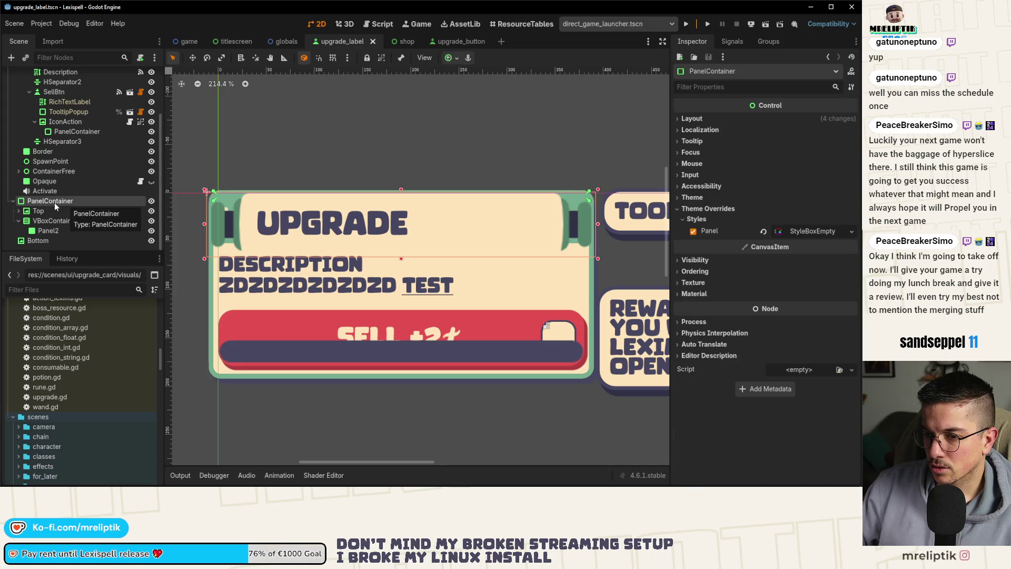
# Add a VBoxContainer under PanelContainer and nest Top and the existing VBoxContainer inside it.
pyautogui.rightClick(55, 202)
pyautogui.click(93, 226)
pyautogui.write('vbox')
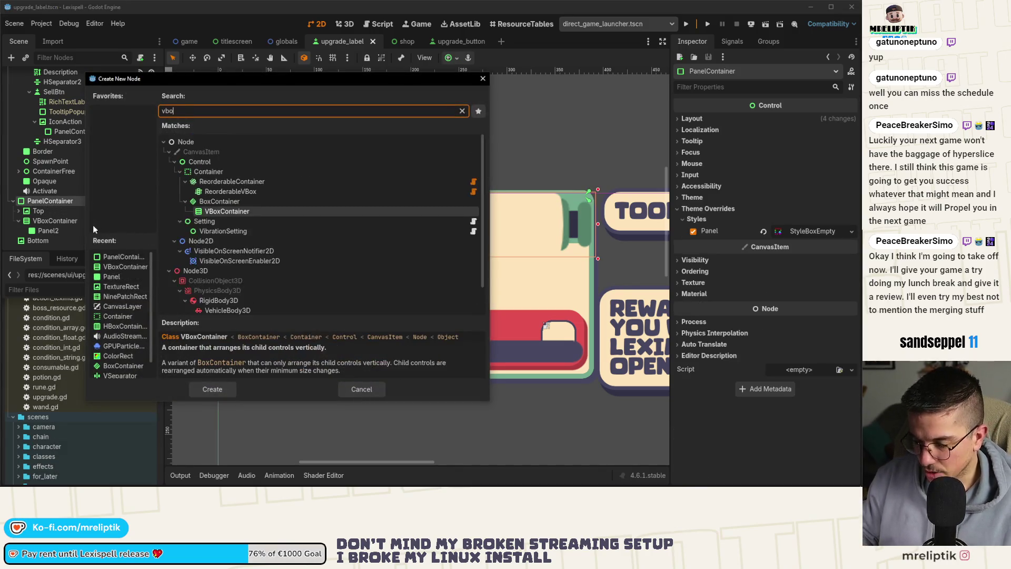
pyautogui.press('Return')
pyautogui.moveTo(62, 242); pyautogui.dragTo(52, 213)
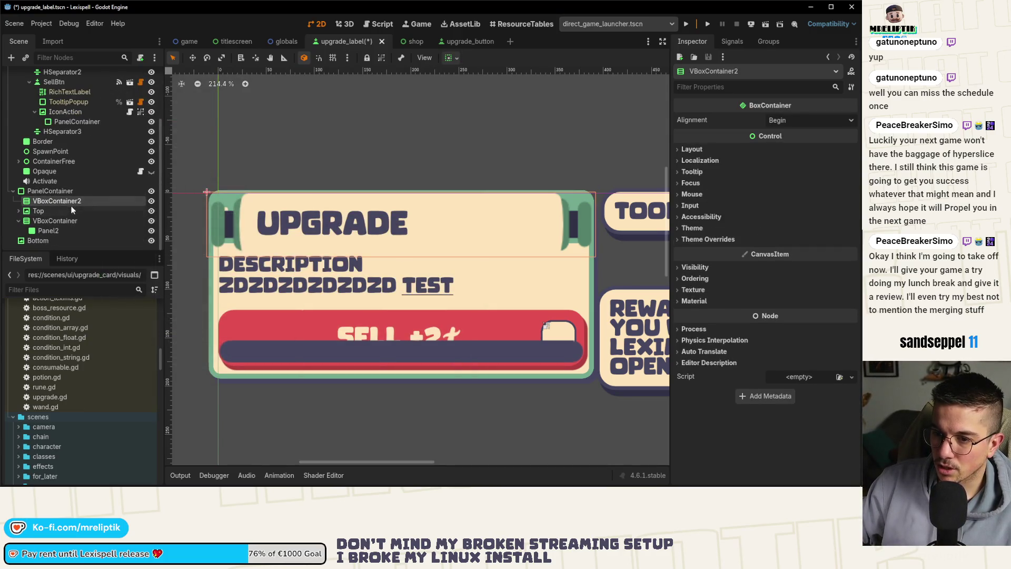
pyautogui.click(36, 211)
pyautogui.keyDown('shift'); pyautogui.click(47, 220); pyautogui.keyUp('shift')
pyautogui.moveTo(45, 200); pyautogui.dragTo(87, 201)
pyautogui.hotkey('ctrl', 's')
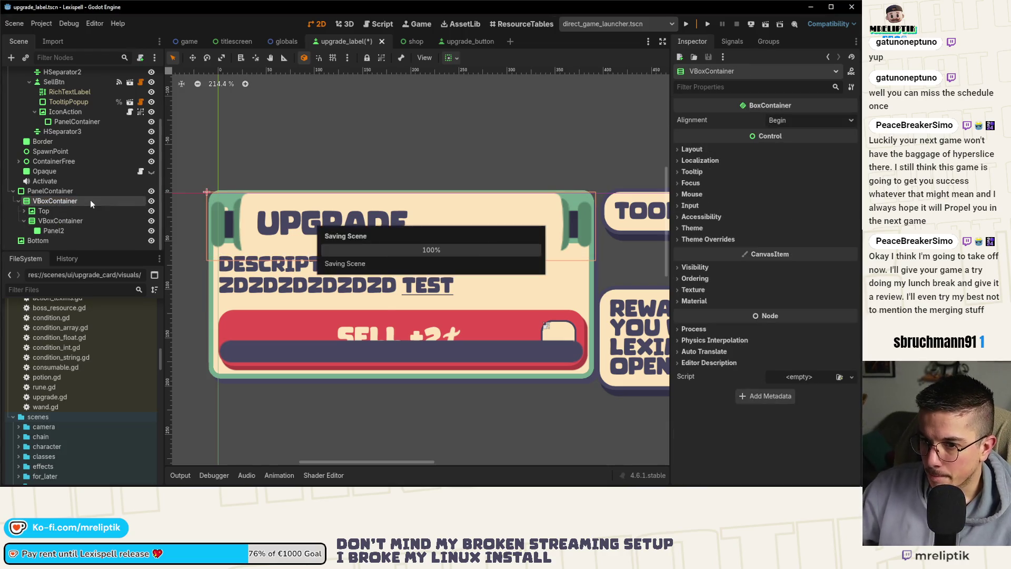
# Rename the inner VBoxContainer to ExpandedView and save the scene.
pyautogui.scroll(-2, 66, 204)
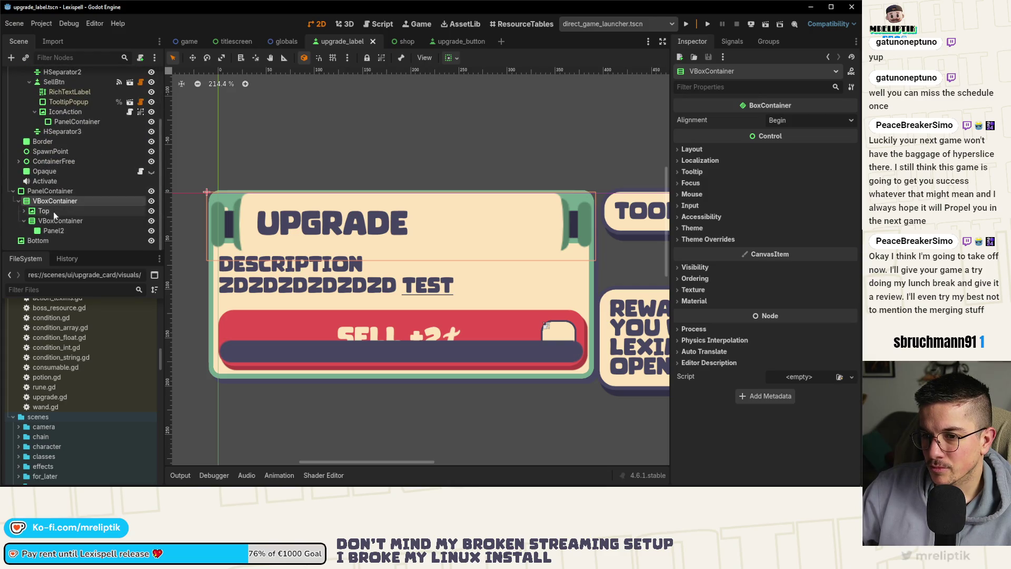
pyautogui.doubleClick(55, 221)
pyautogui.write('Expa')
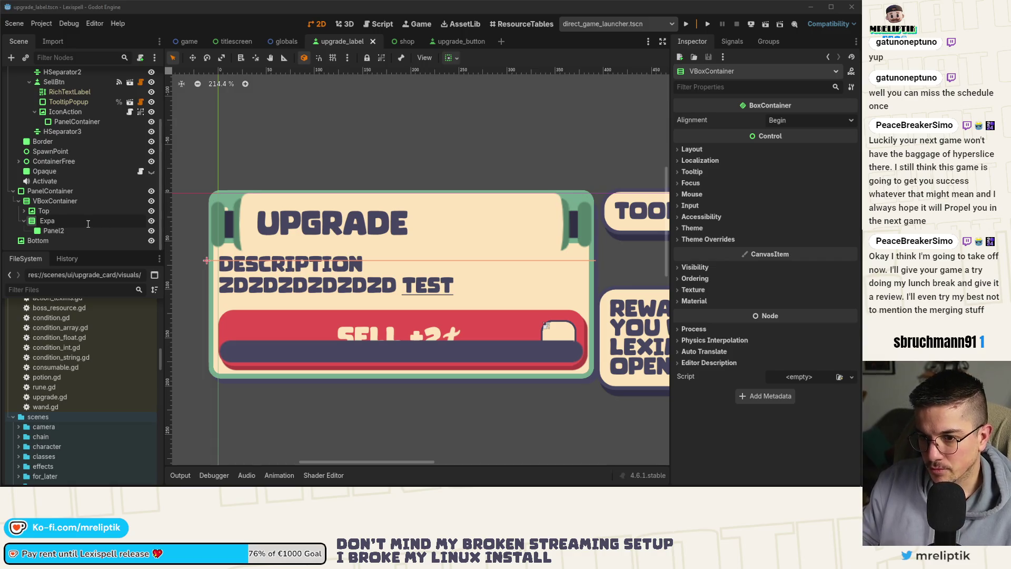
pyautogui.write('ndedView')
pyautogui.press('Return')
pyautogui.hotkey('ctrl', 's')
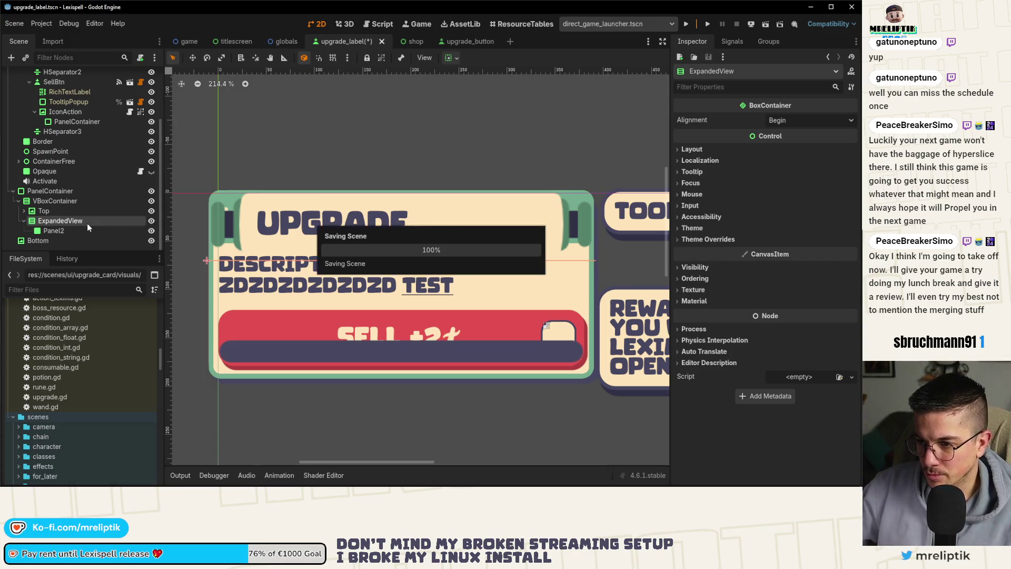
pyautogui.click(42, 240)
pyautogui.click(72, 229)
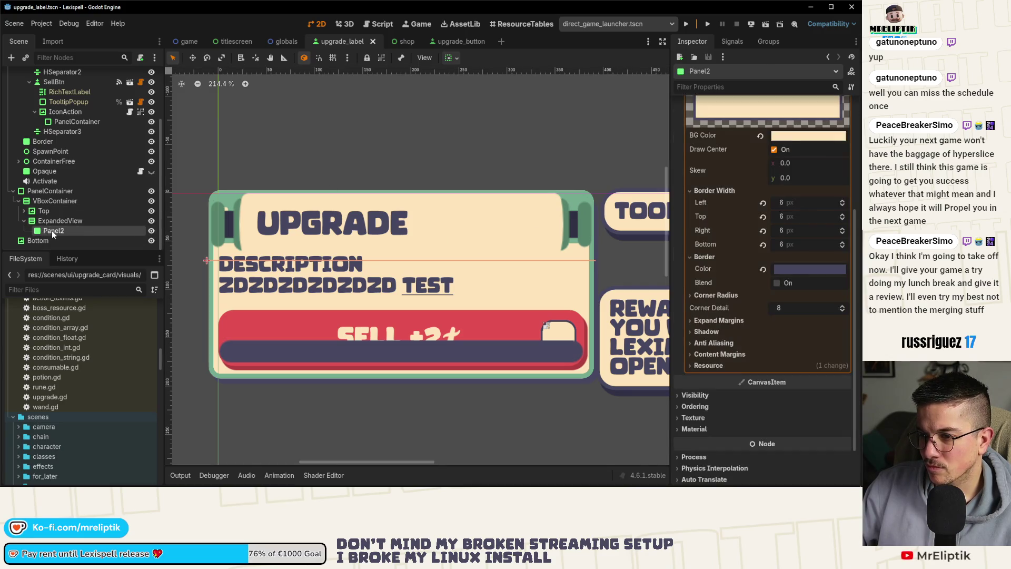
# Review the old card's Description, HSeparator and Border nodes against the new ExpandedView.
pyautogui.scroll(2, 178, 216)
pyautogui.scroll(-4, 388, 216)
pyautogui.scroll(3, 110, 203)
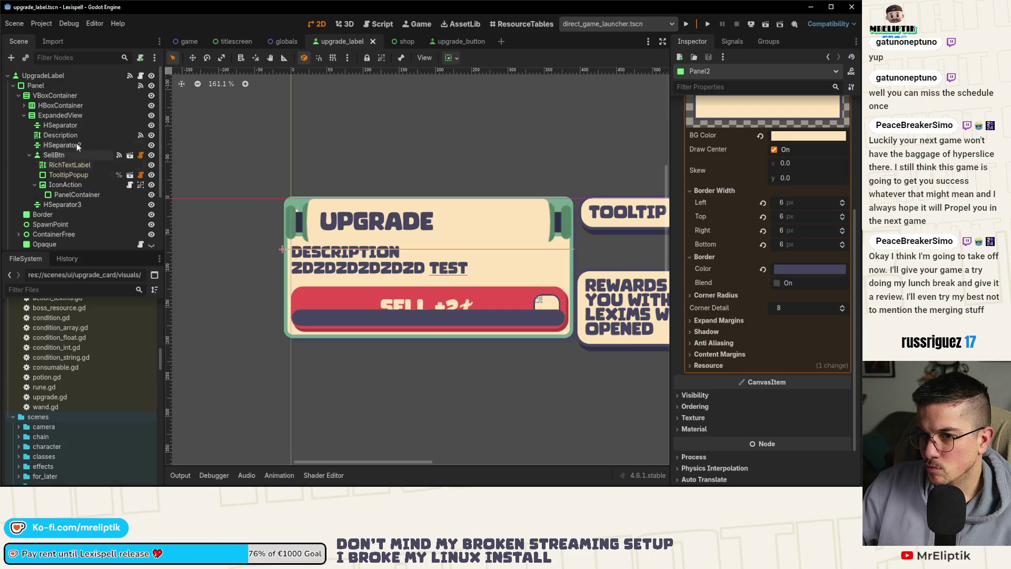
pyautogui.click(60, 135)
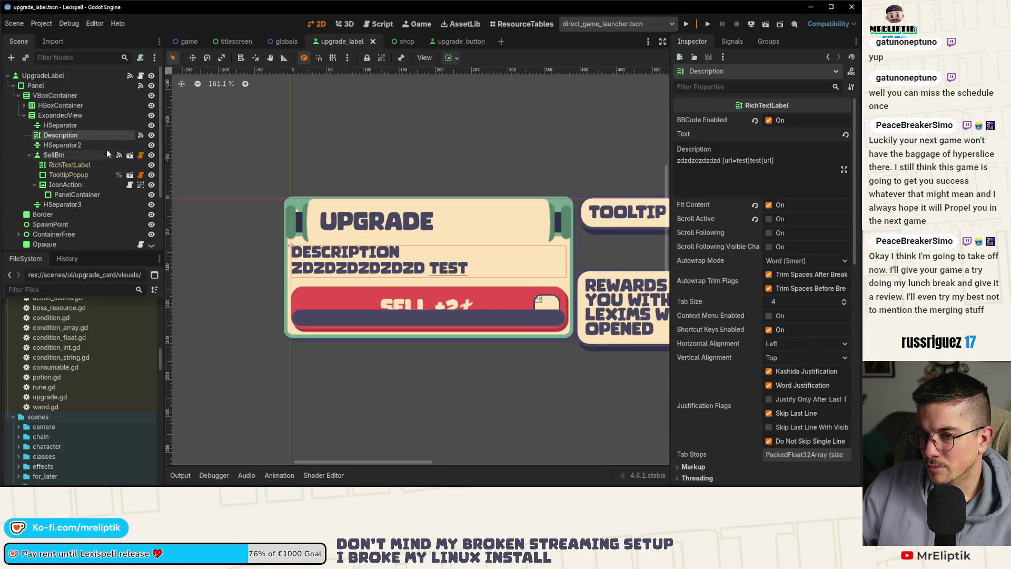
pyautogui.click(61, 125)
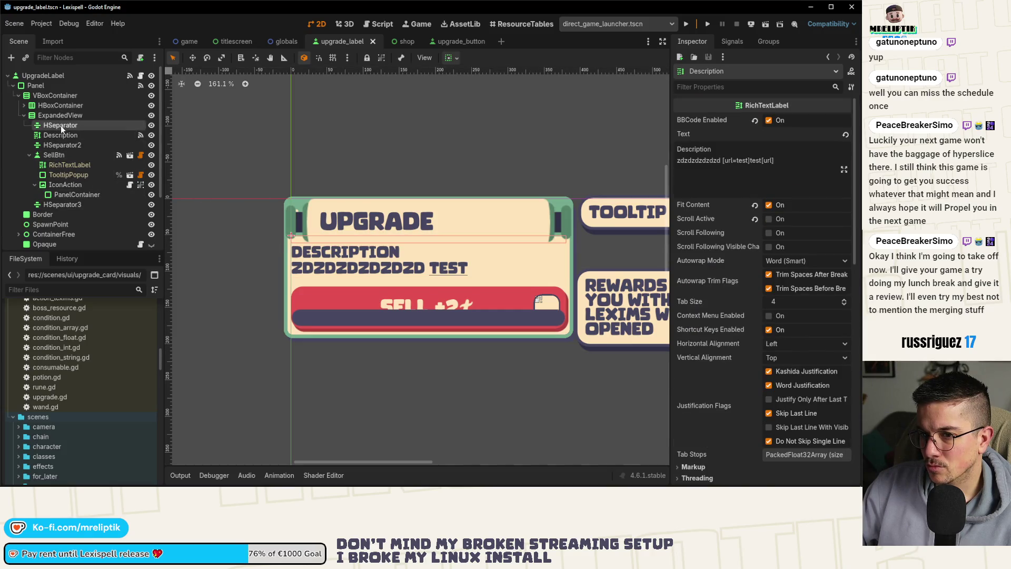
pyautogui.click(28, 155)
pyautogui.keyDown('shift'); pyautogui.click(66, 165); pyautogui.keyUp('shift')
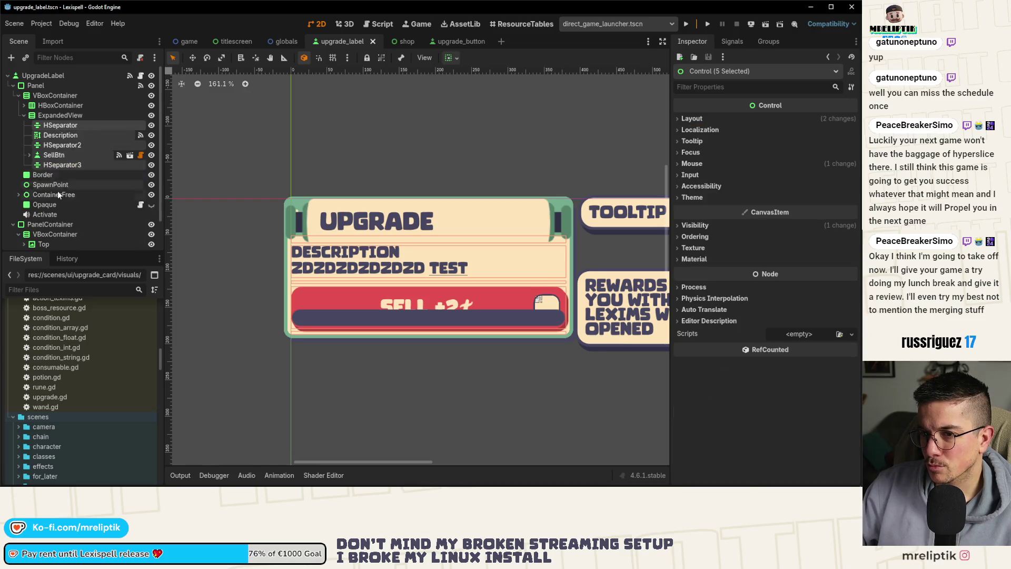
pyautogui.scroll(-2, 61, 208)
pyautogui.click(69, 221)
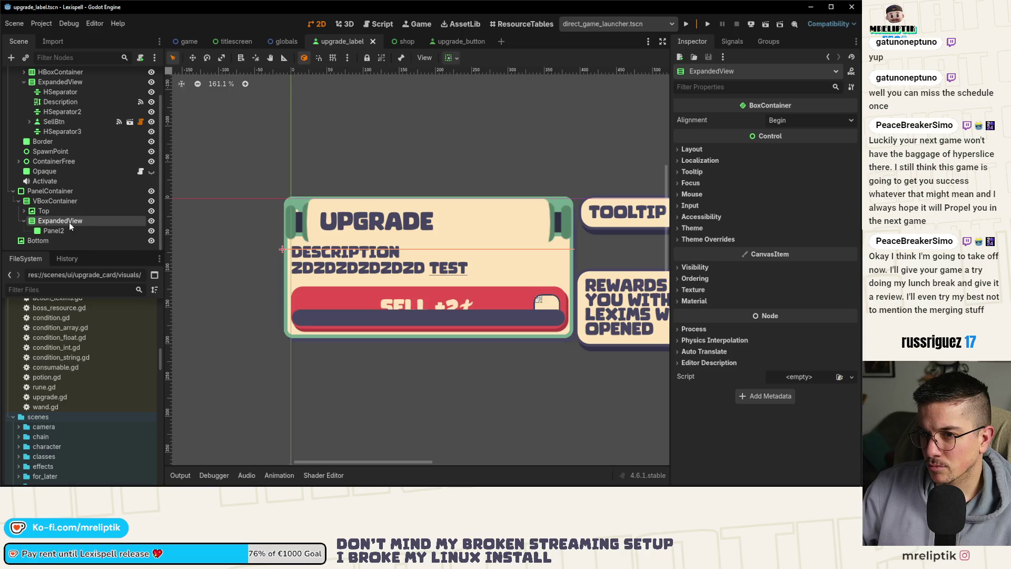
pyautogui.scroll(3, 31, 92)
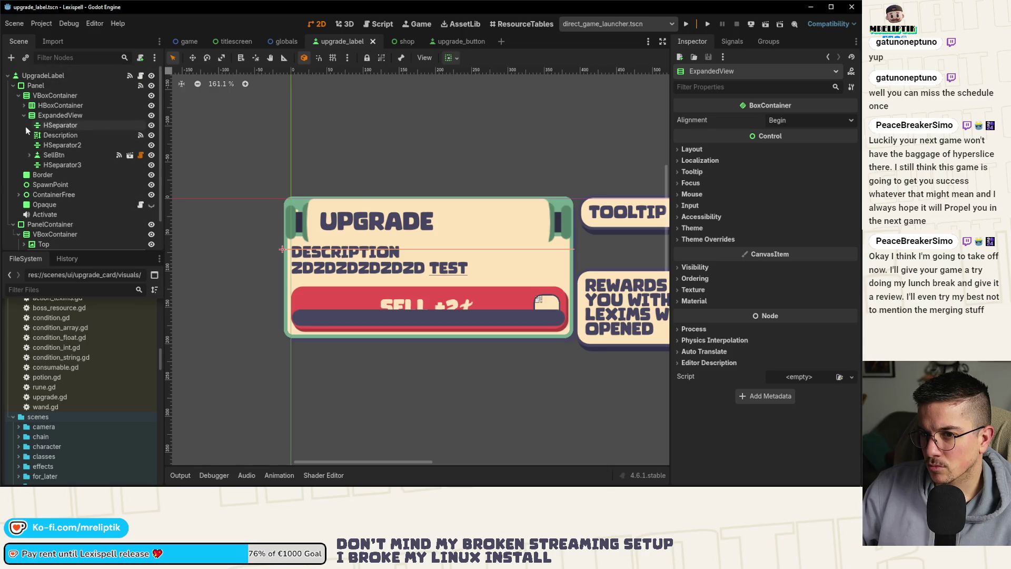
pyautogui.click(42, 174)
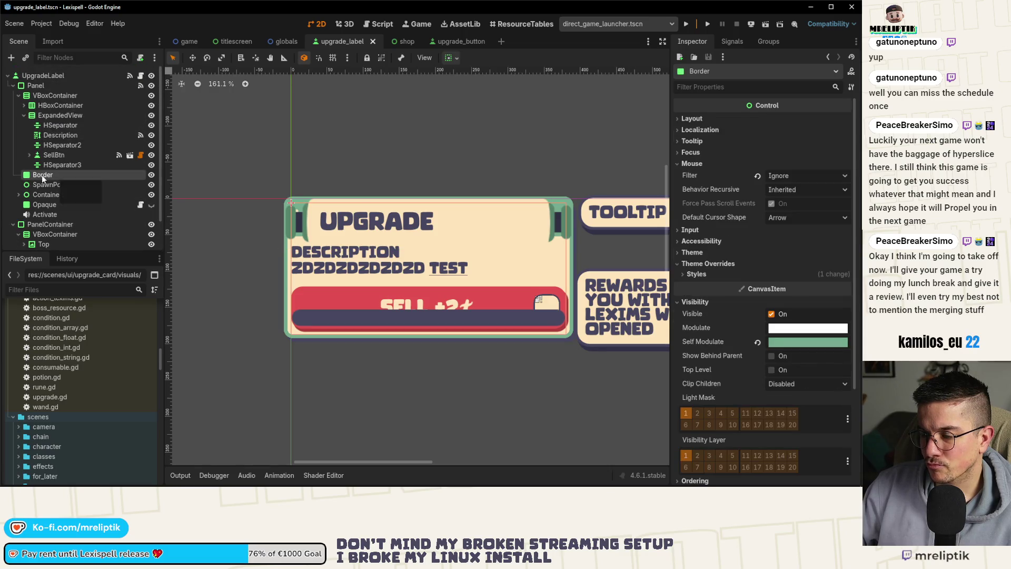
# Drag Panel2 out of ExpandedView to sit just above it in the VBoxContainer.
pyautogui.click(51, 125)
pyautogui.scroll(-3, 47, 153)
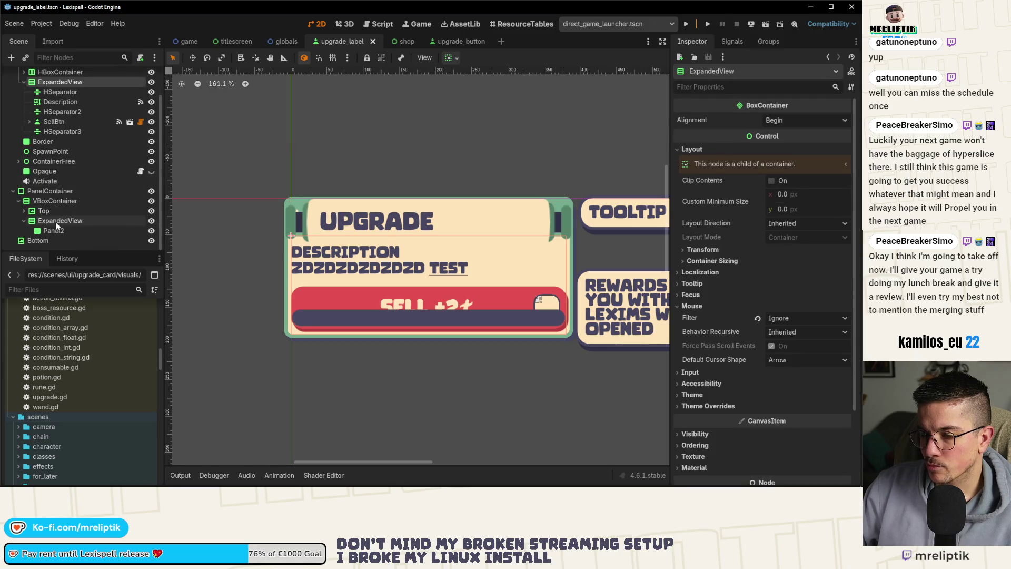
pyautogui.click(54, 221)
pyautogui.click(55, 231)
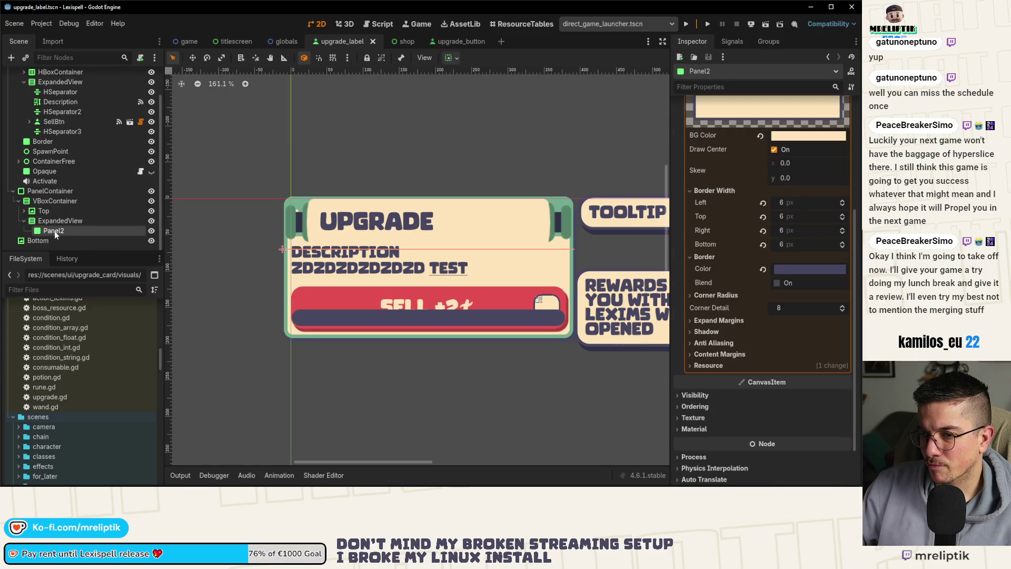
pyautogui.moveTo(55, 231); pyautogui.dragTo(52, 217)
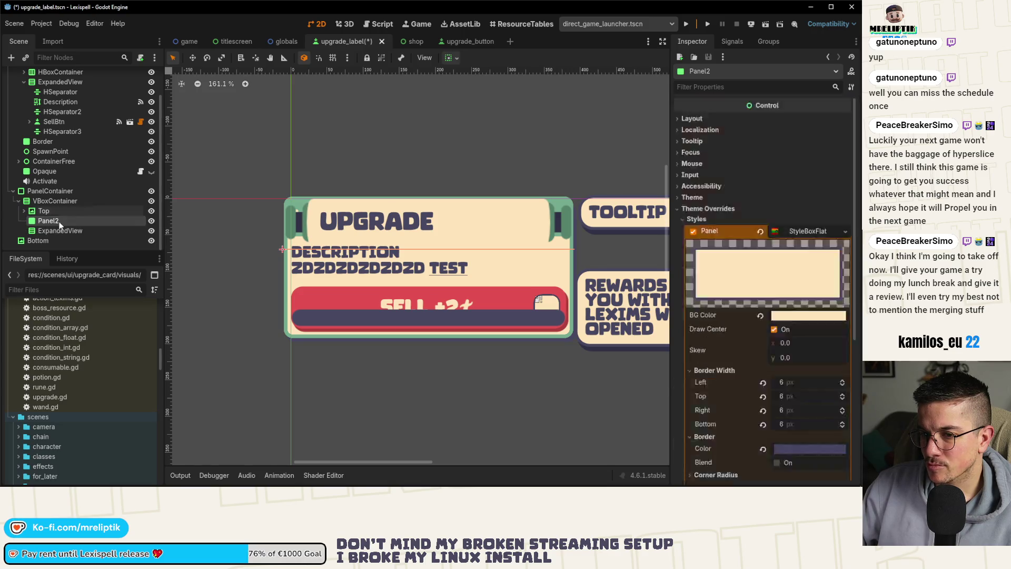
# Change Panel2's node type to PanelContainer.
pyautogui.rightClick(53, 219)
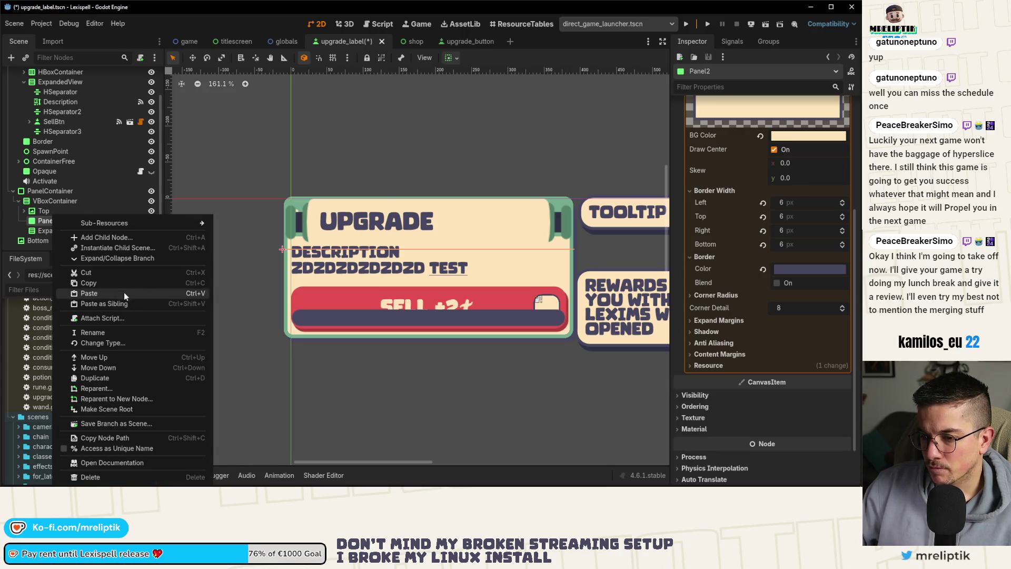
pyautogui.click(106, 342)
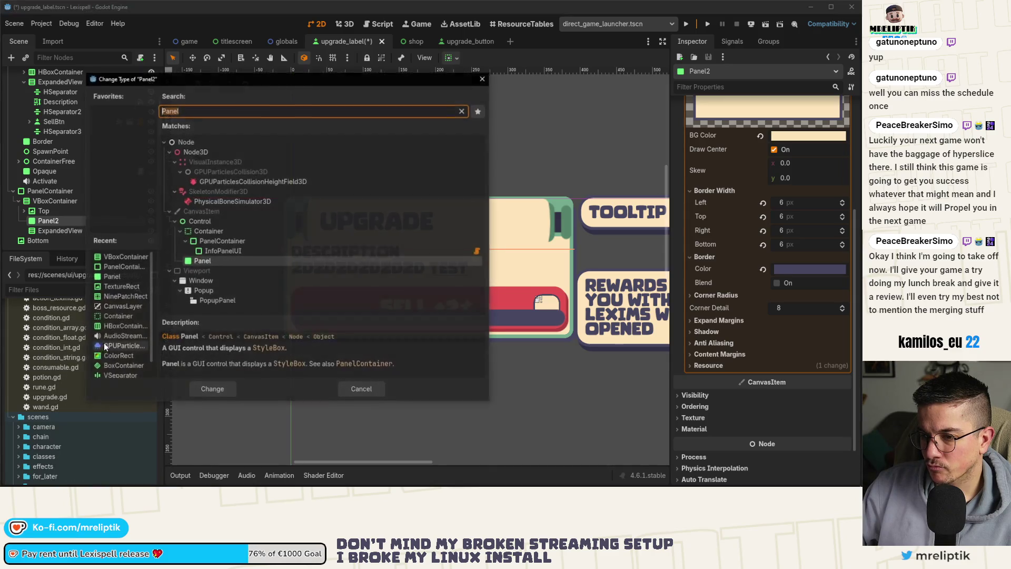
pyautogui.write('exp')
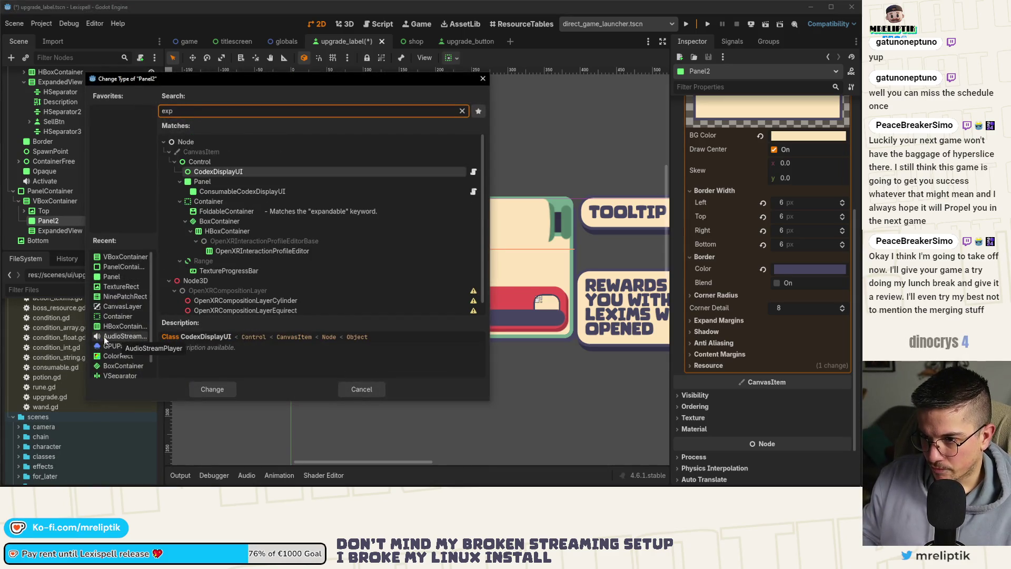
pyautogui.press('BackSpace')
pyautogui.press('BackSpace')
pyautogui.press('BackSpace')
pyautogui.write('pane')
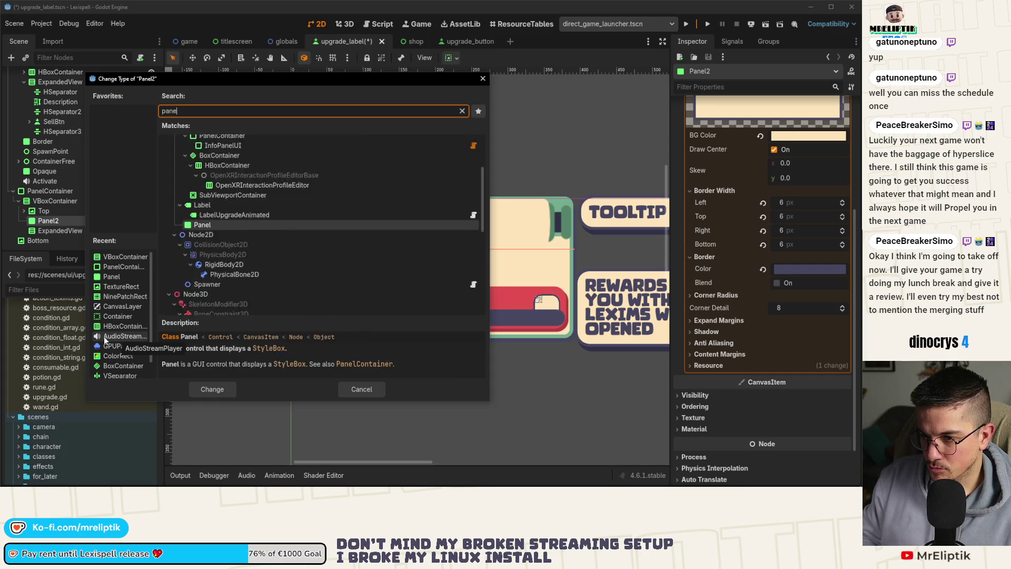
pyautogui.write('lc')
pyautogui.press('Return')
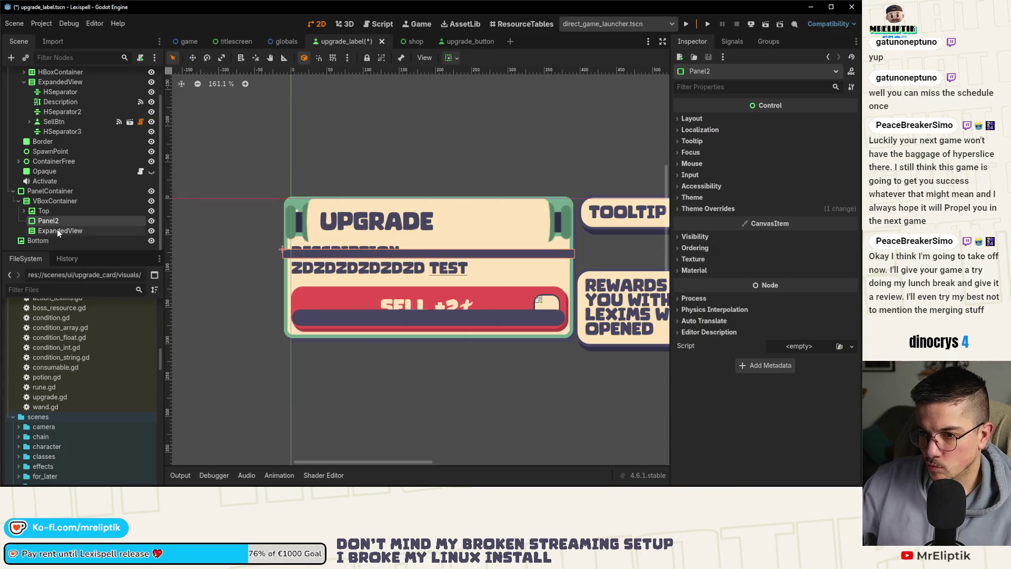
# Move ExpandedView into Panel2 and paste the copied separators, Description and SellBtn into it.
pyautogui.moveTo(57, 231); pyautogui.dragTo(57, 222)
pyautogui.doubleClick(58, 231)
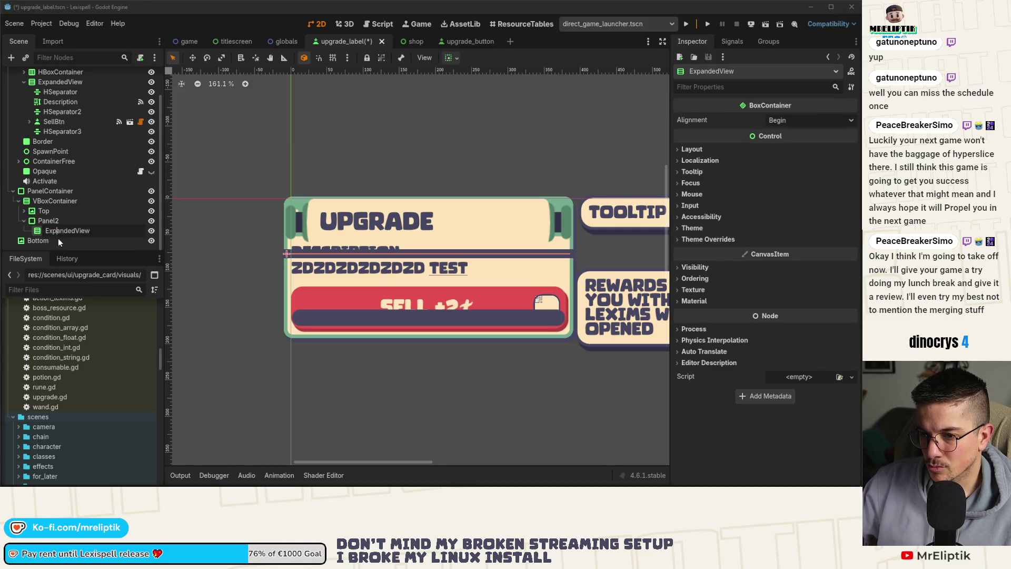
pyautogui.press('Escape')
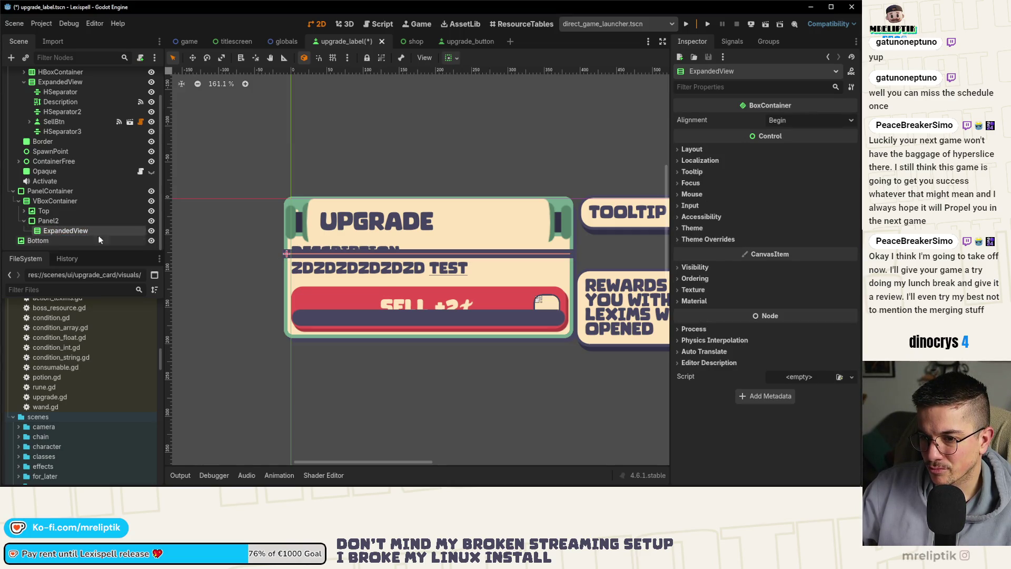
pyautogui.hotkey('ctrl', 'v')
pyautogui.scroll(-2, 72, 212)
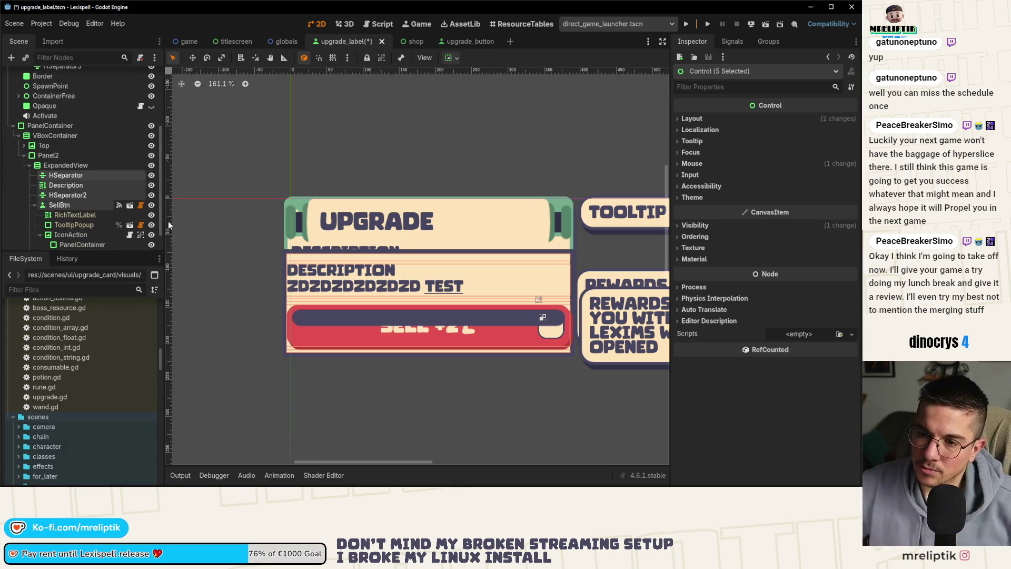
# Rename Panel2 to Panel and save the scene.
pyautogui.doubleClick(69, 152)
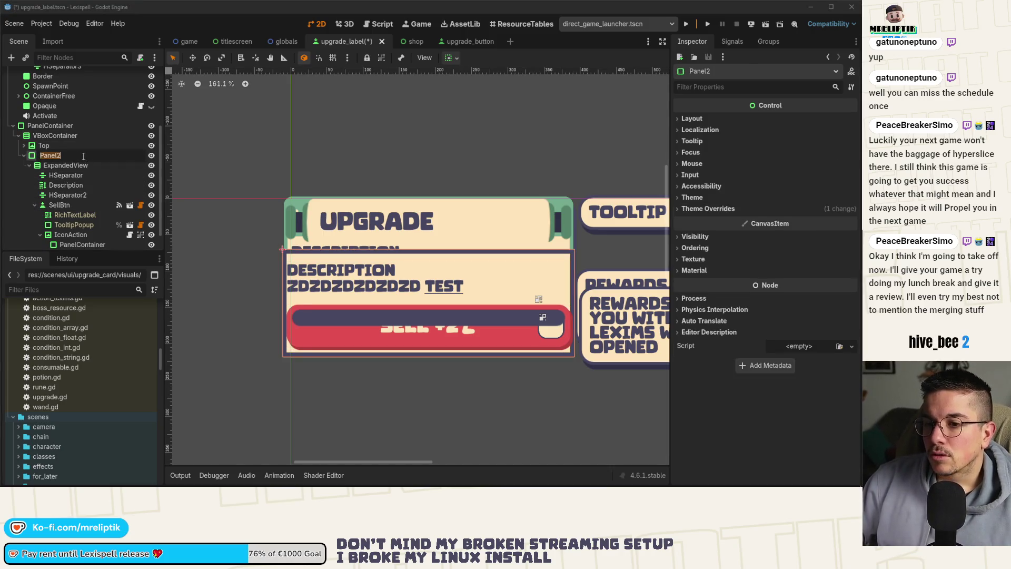
pyautogui.press('BackSpace')
pyautogui.press('Return')
pyautogui.hotkey('ctrl', 's')
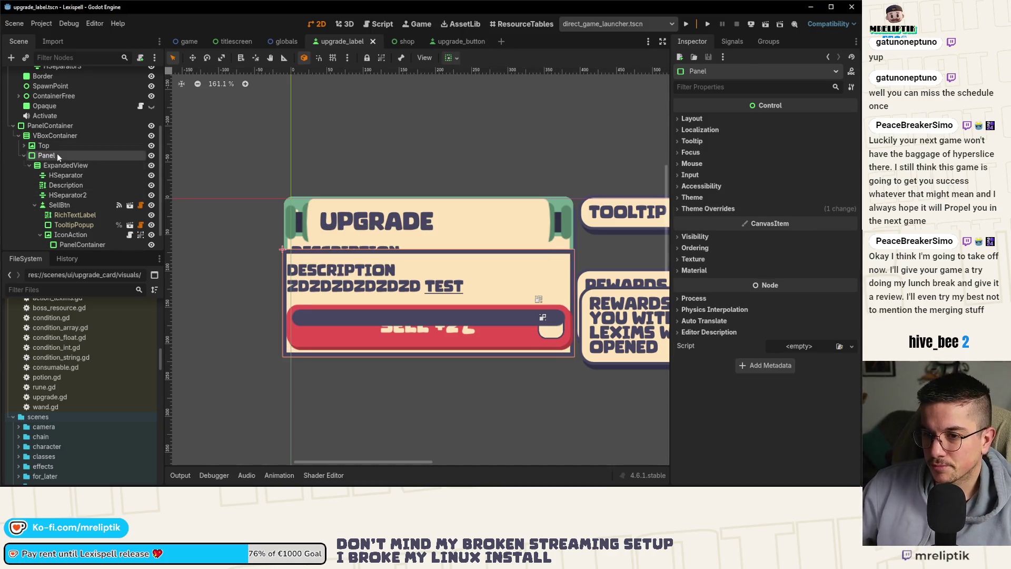
# Hide the old Panel to preview the rebuilt label and collapse the ExpandedView branch.
pyautogui.scroll(5, 134, 118)
pyautogui.click(151, 86)
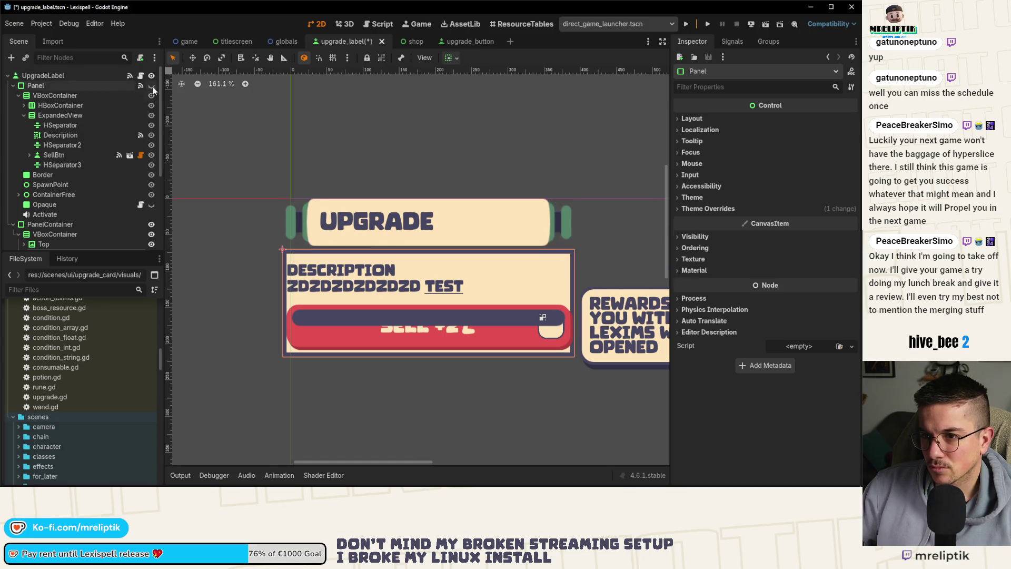
pyautogui.scroll(-3, 263, 207)
pyautogui.scroll(3, 264, 208)
pyautogui.scroll(-3, 49, 219)
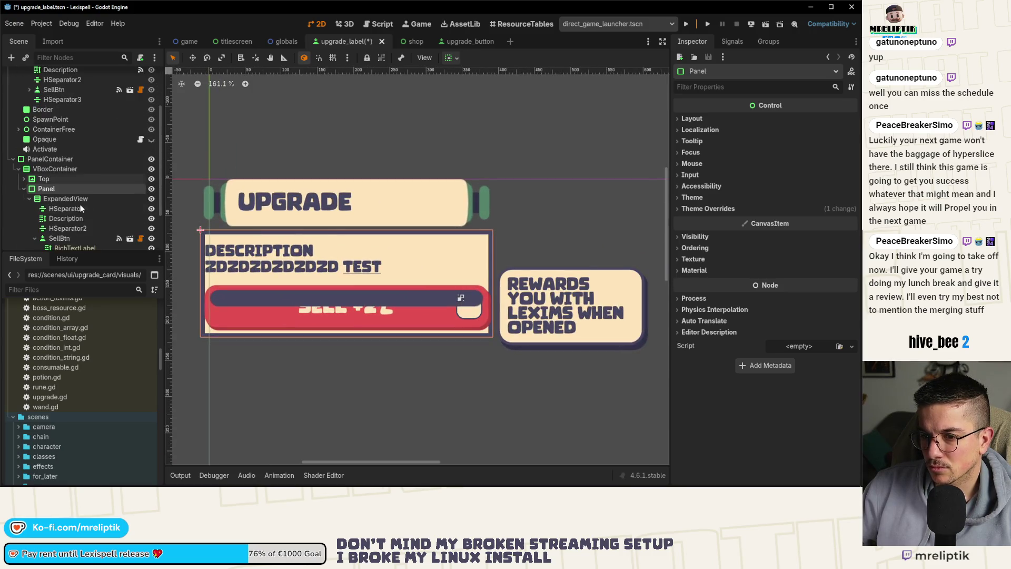
pyautogui.click(58, 199)
pyautogui.scroll(-2, 74, 205)
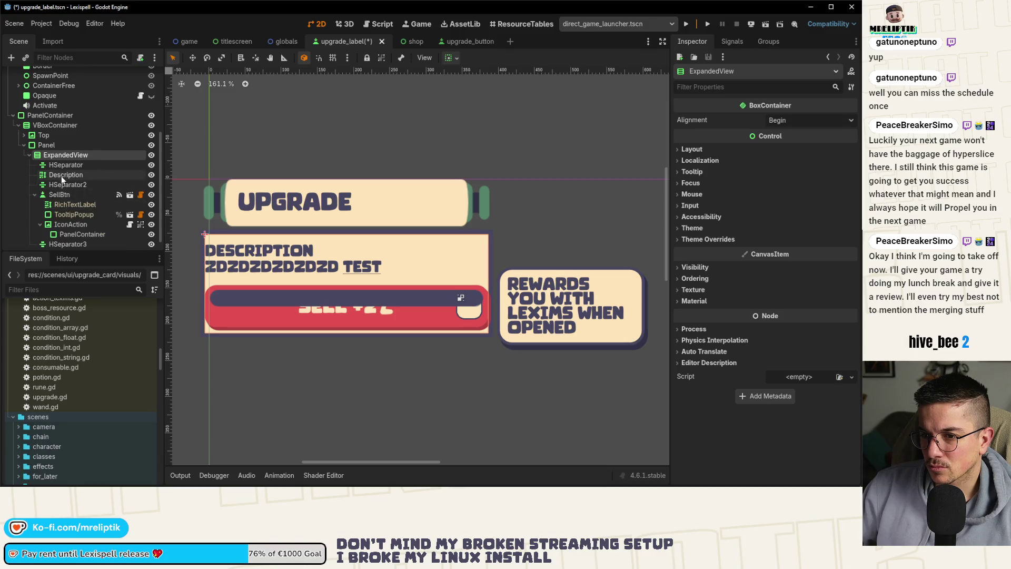
pyautogui.click(54, 194)
pyautogui.click(52, 156)
pyautogui.click(29, 155)
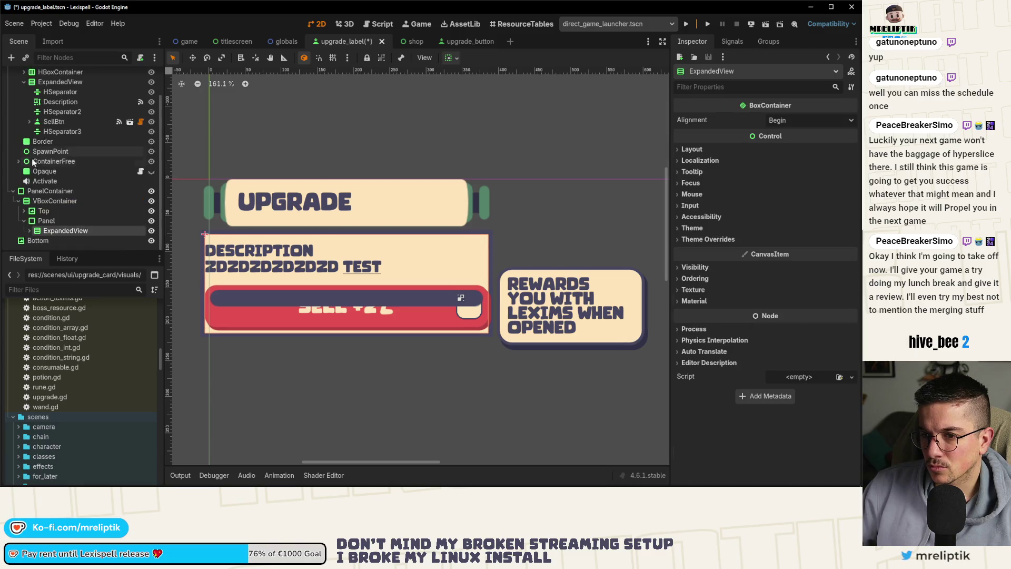
pyautogui.click(50, 222)
pyautogui.rightClick(52, 224)
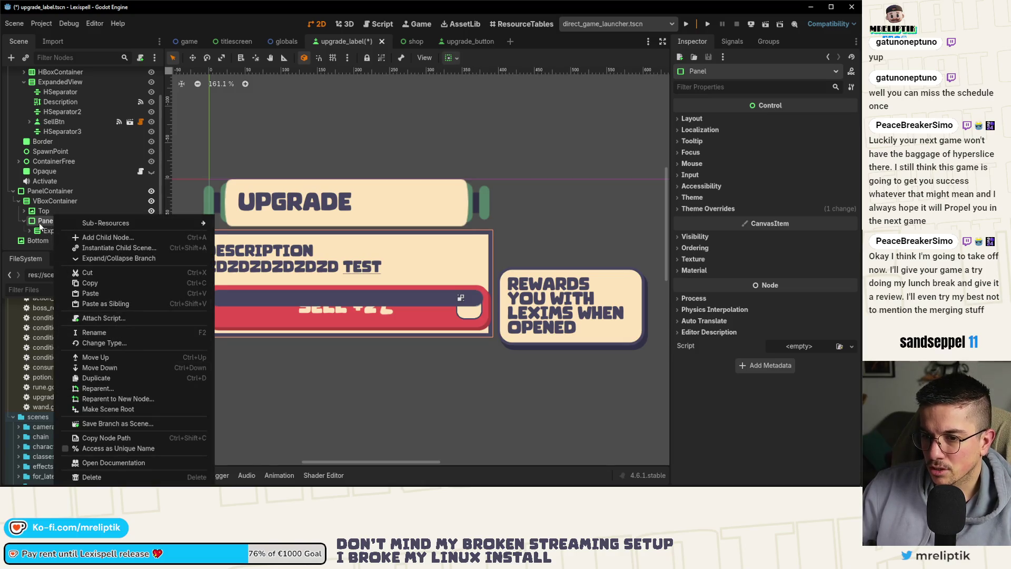
pyautogui.click(40, 225)
# Add a MarginContainer child to VBoxContainer and nest Panel inside it below Top.
pyautogui.click(53, 201)
pyautogui.rightClick(53, 201)
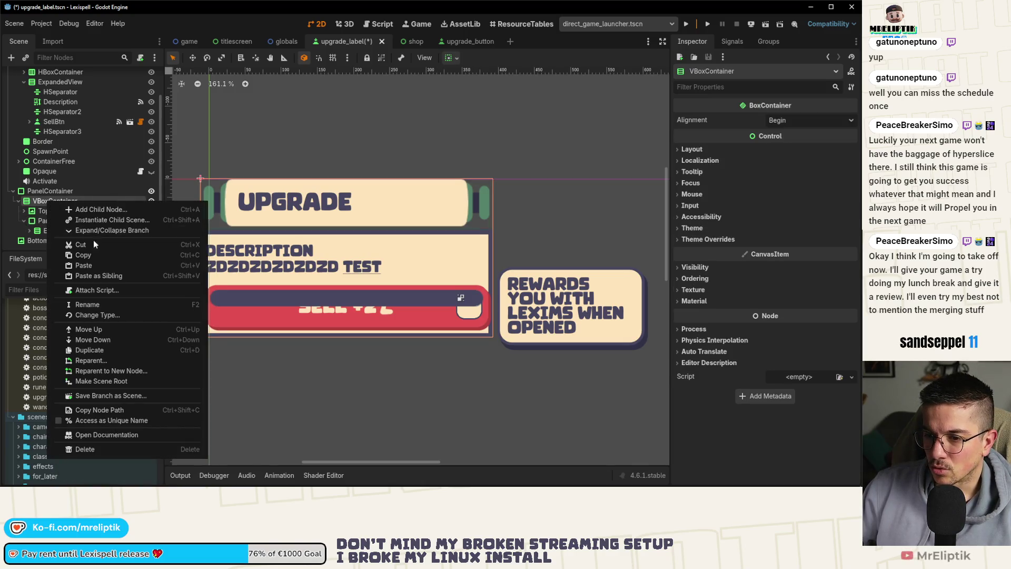
pyautogui.click(96, 209)
pyautogui.write('margin')
pyautogui.press('Return')
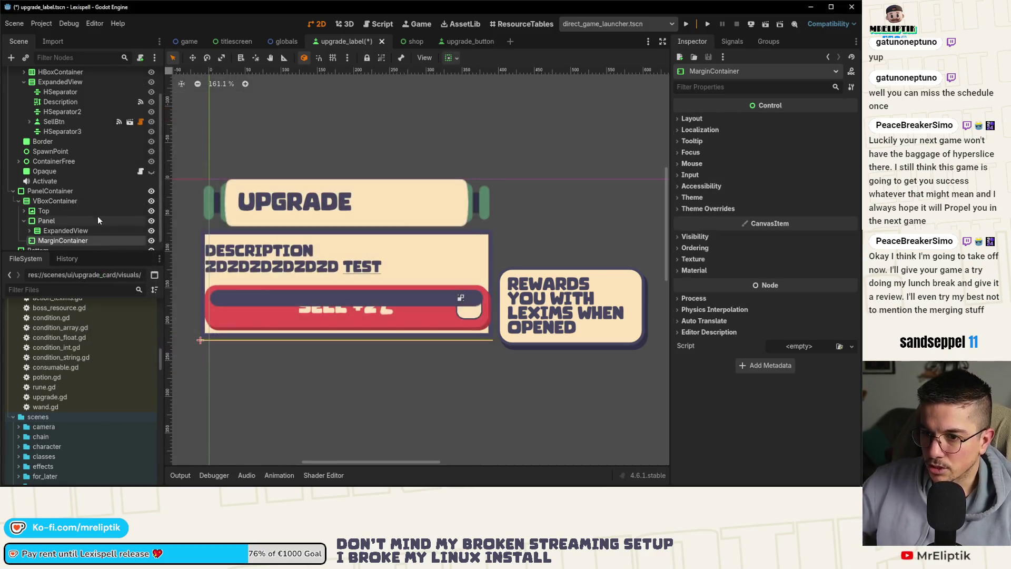
pyautogui.moveTo(57, 240)
pyautogui.mouseDown()
pyautogui.moveTo(49, 223)
pyautogui.moveTo(59, 219)
pyautogui.mouseUp()
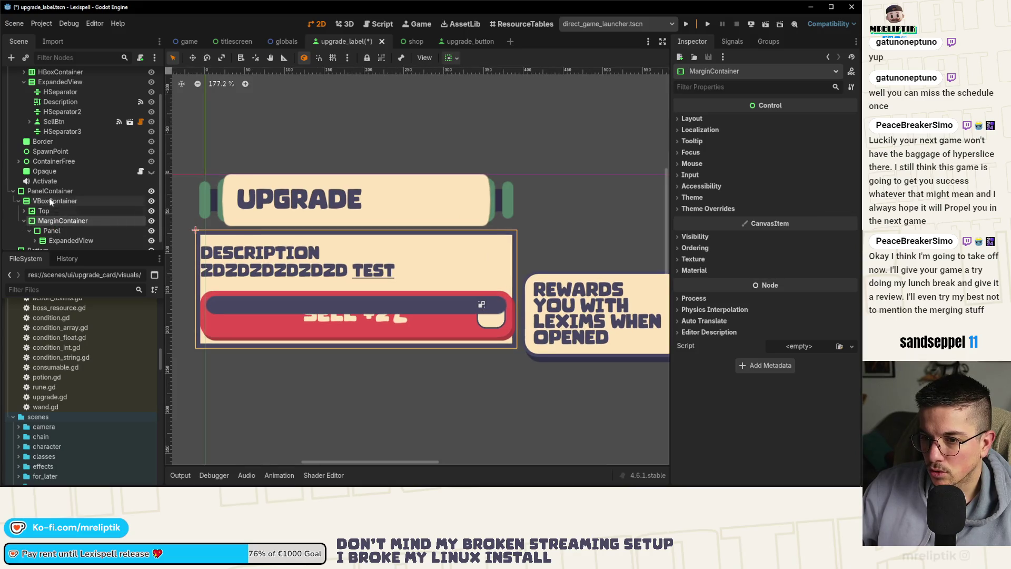
# Enable VBoxContainer's Theme Overrides Separation constant, lower it to 0, and save.
pyautogui.click(51, 201)
pyautogui.click(693, 240)
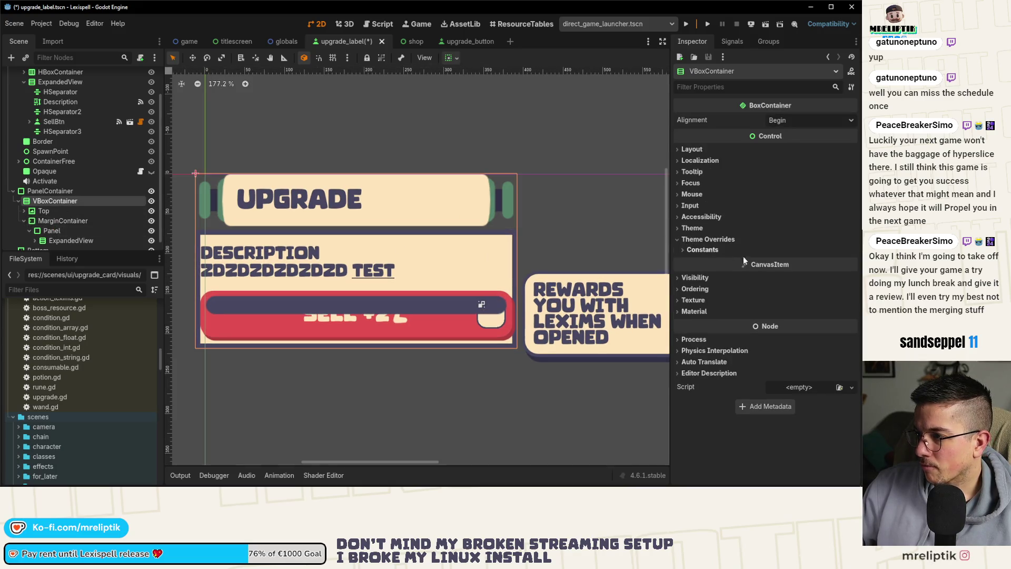
pyautogui.click(684, 251)
pyautogui.click(850, 263)
pyautogui.click(852, 263)
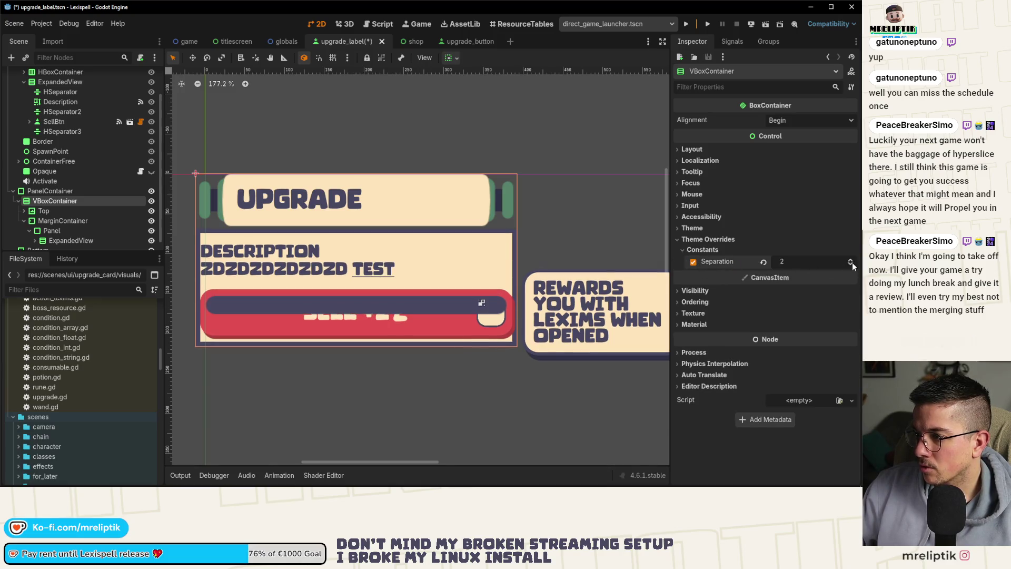
pyautogui.click(851, 262)
pyautogui.click(852, 262)
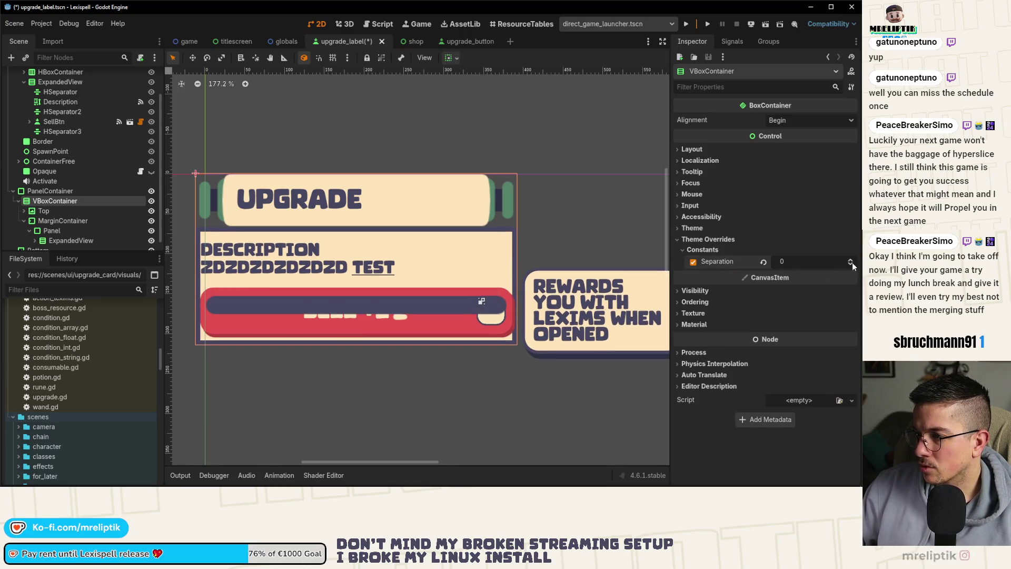
pyautogui.hotkey('ctrl', 's')
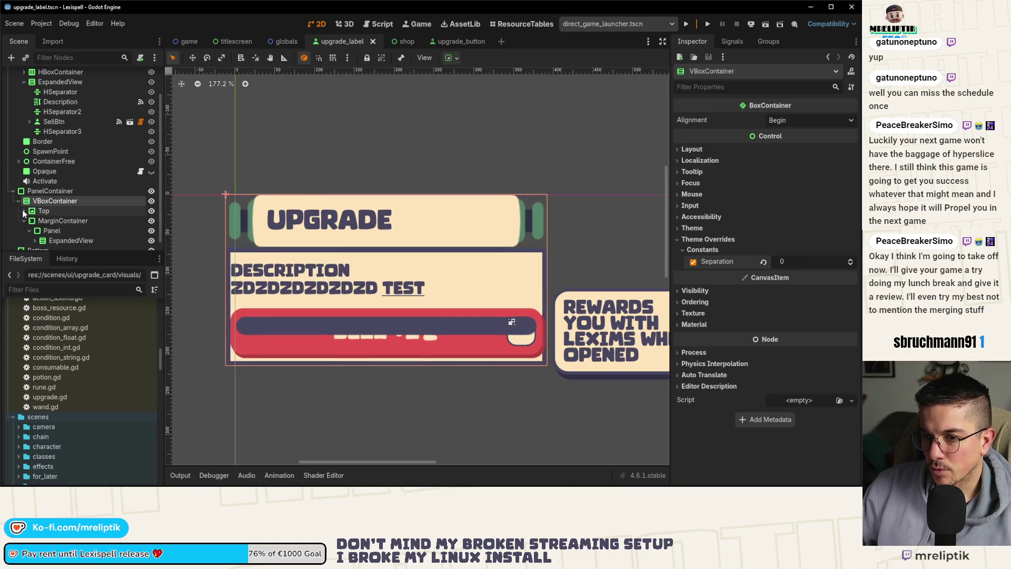
# Reduce VBoxContainer's separation further to -6, then check the MarginContainer and Top nodes.
pyautogui.click(24, 221)
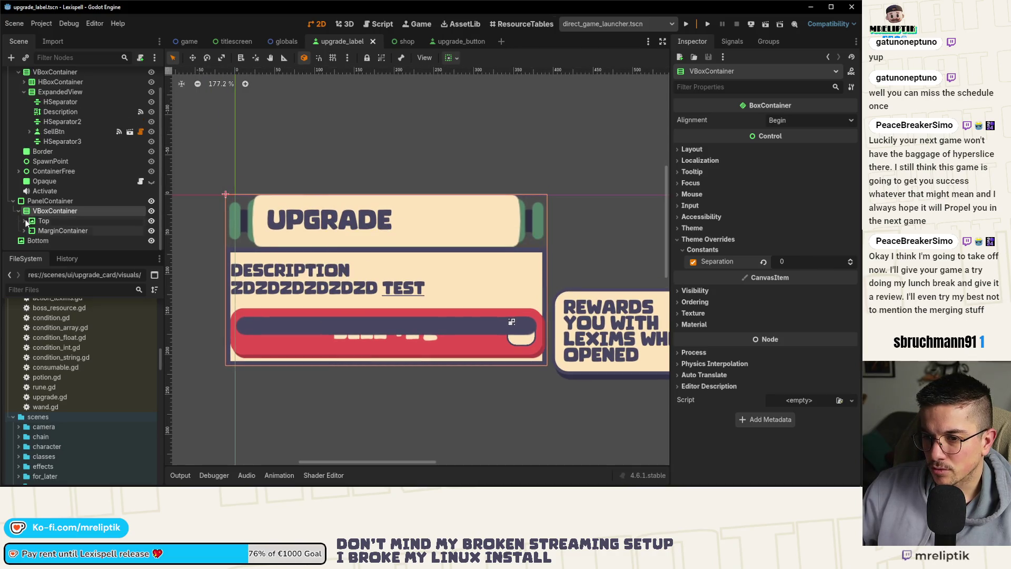
pyautogui.click(54, 230)
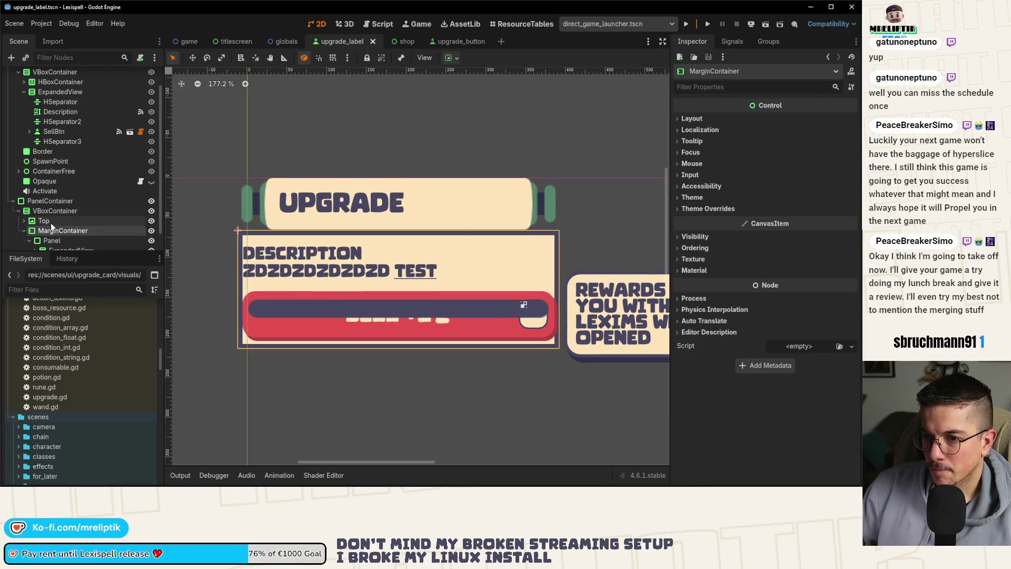
pyautogui.click(45, 209)
pyautogui.click(851, 262)
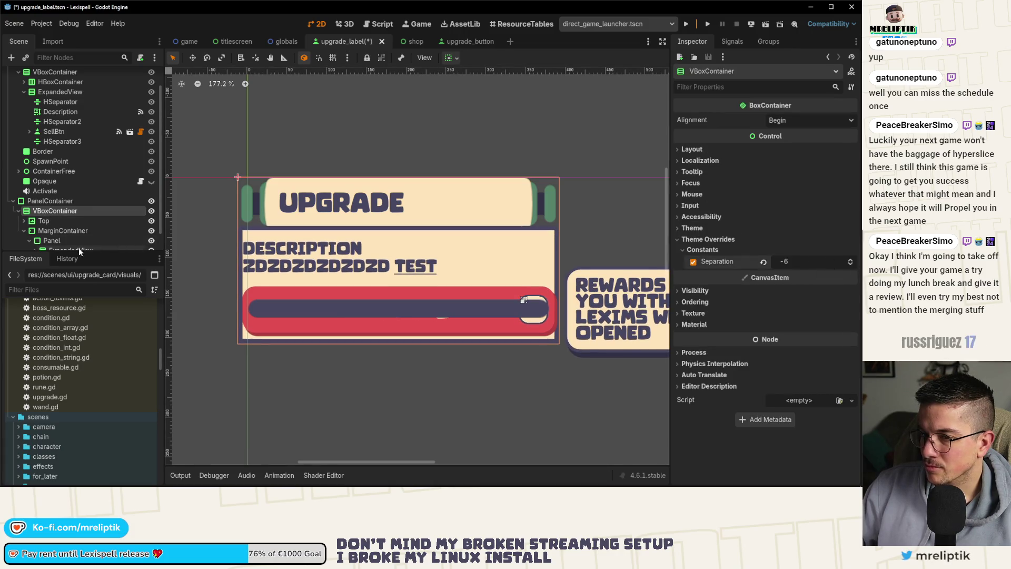
pyautogui.click(56, 235)
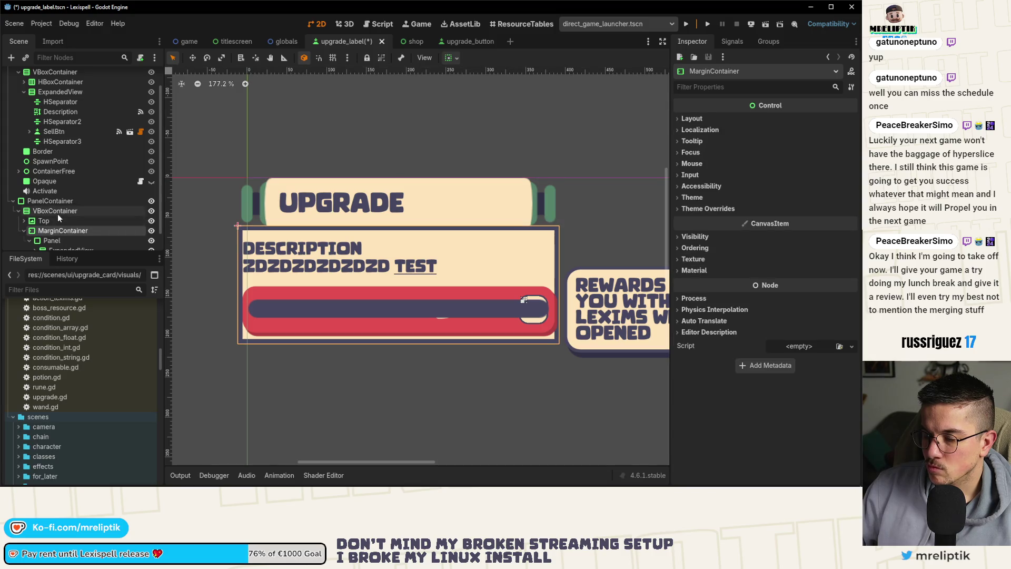
pyautogui.scroll(-2, 58, 214)
pyautogui.click(50, 202)
pyautogui.click(51, 210)
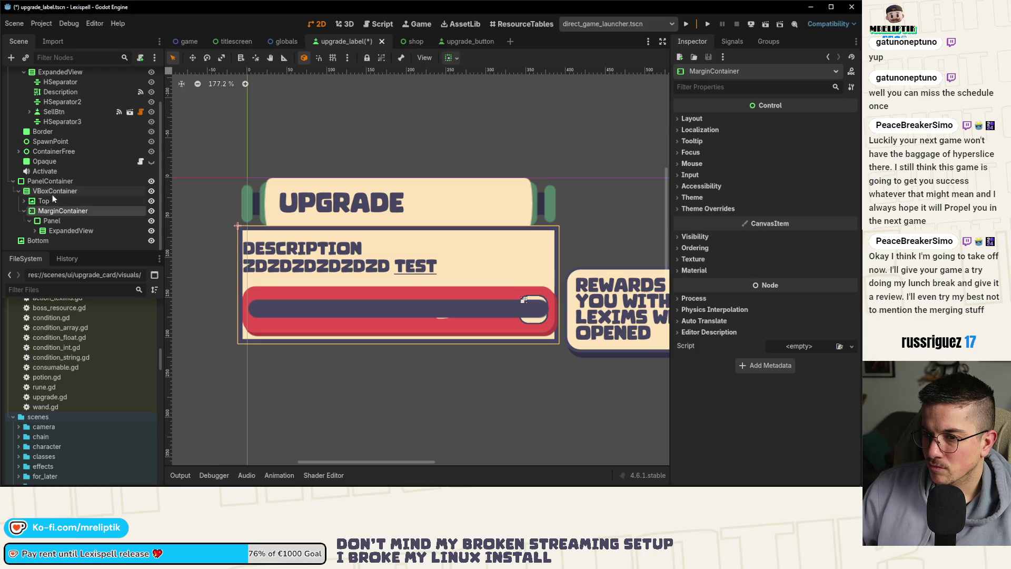
pyautogui.click(43, 172)
pyautogui.scroll(3, 61, 182)
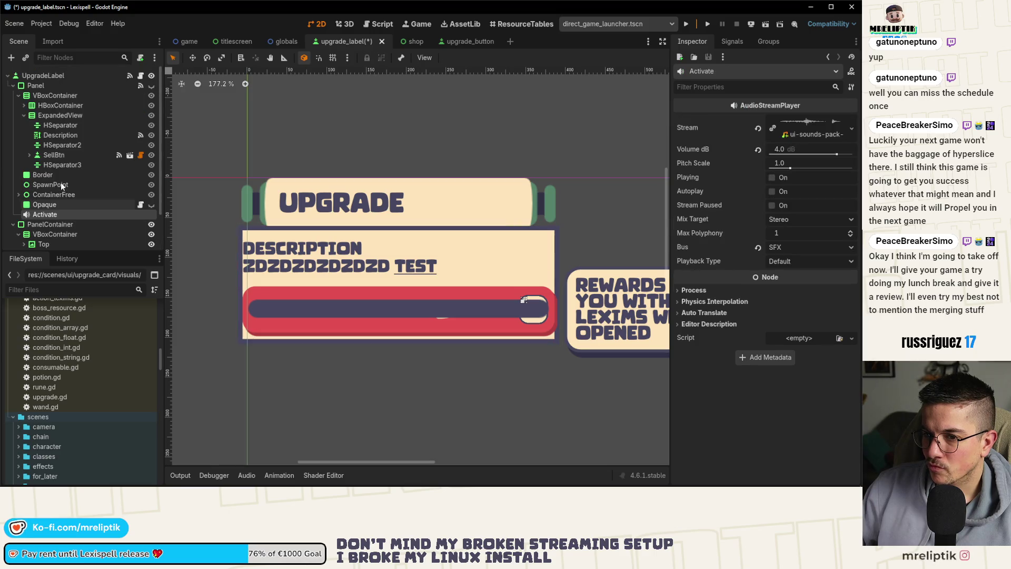
# Collapse the old VBoxContainer, select the UpgradeLabel root and open its upgrade_label.gd script.
pyautogui.click(18, 95)
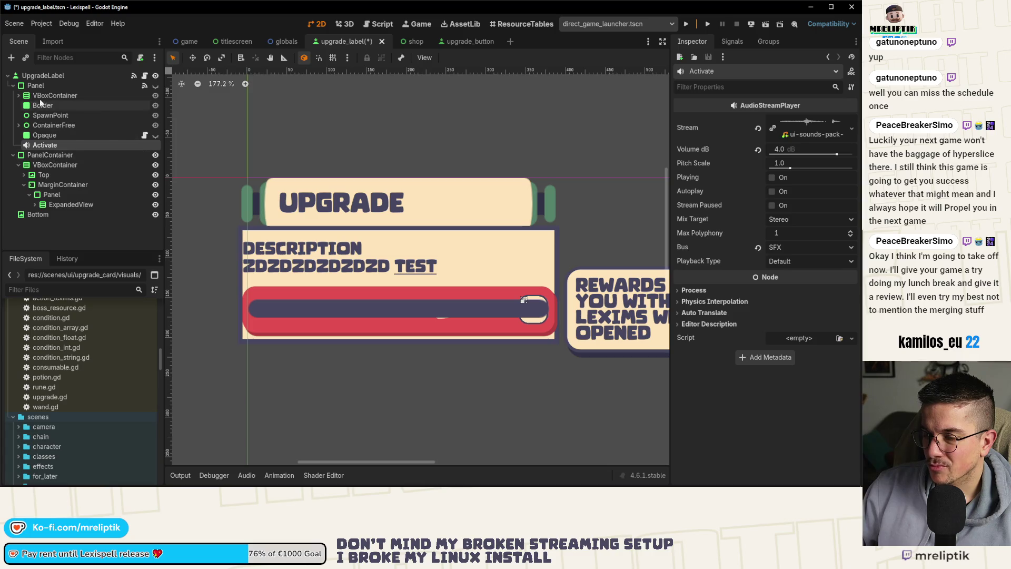
pyautogui.click(38, 87)
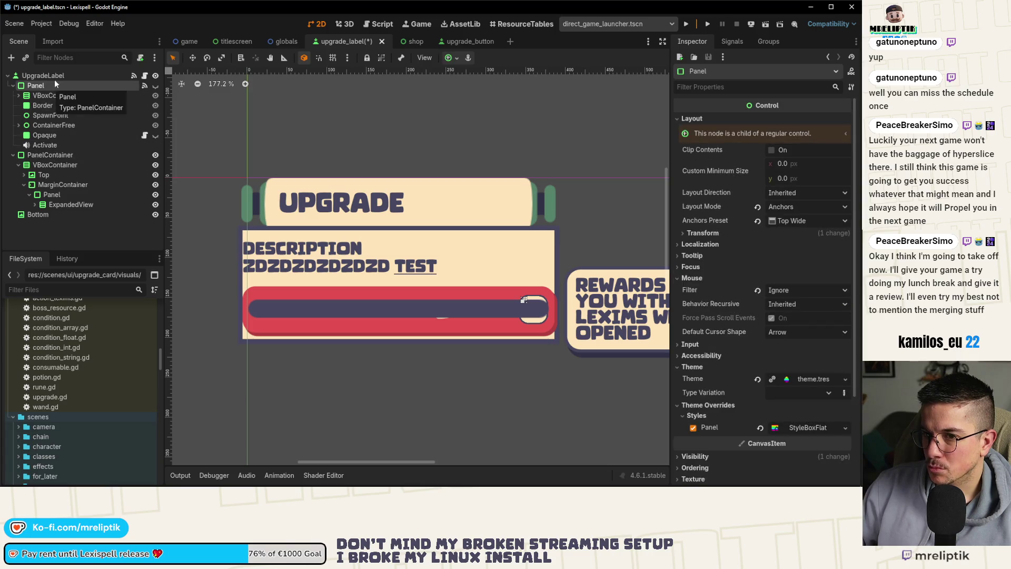
pyautogui.click(55, 75)
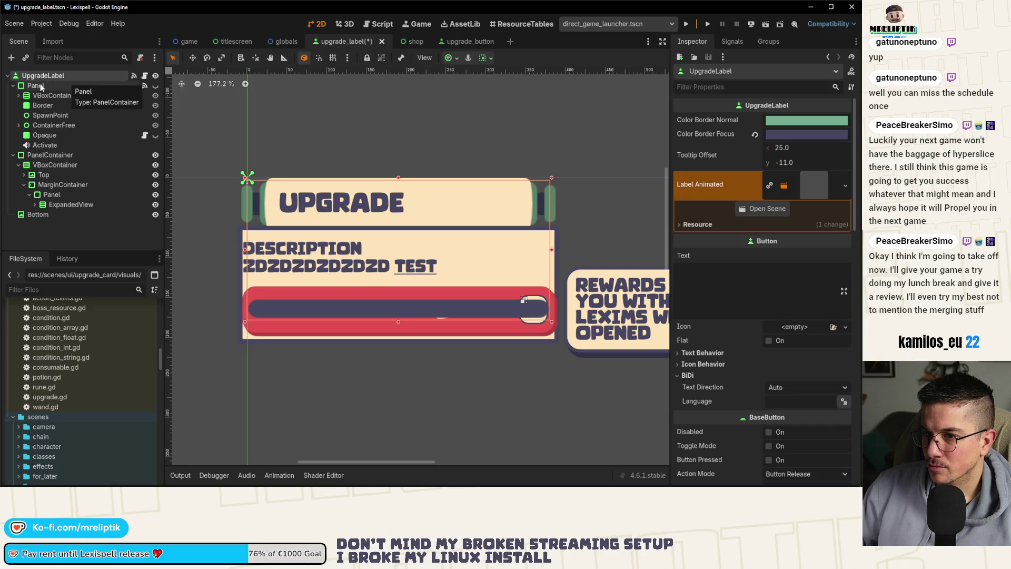
pyautogui.click(145, 76)
pyautogui.scroll(-15, 373, 307)
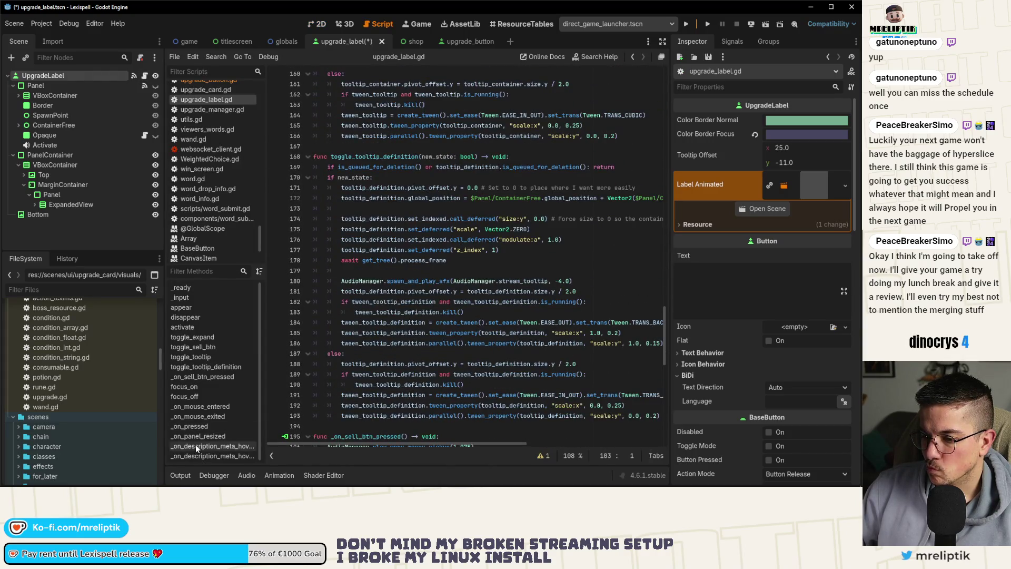
# Jump to _on_panel_resized in the script, then return to 2D and select PanelContainer.
pyautogui.click(209, 436)
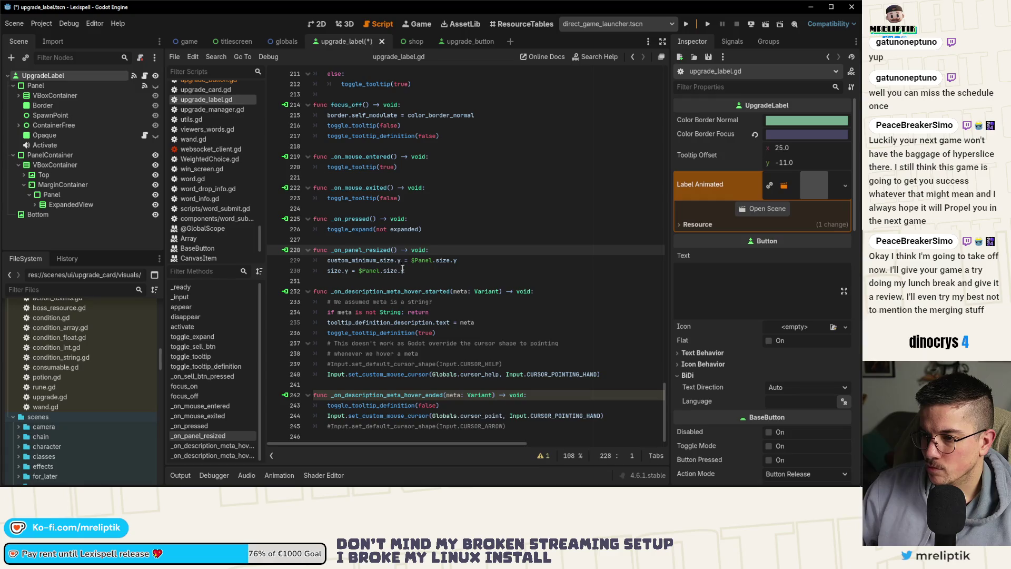
pyautogui.click(317, 25)
pyautogui.click(60, 154)
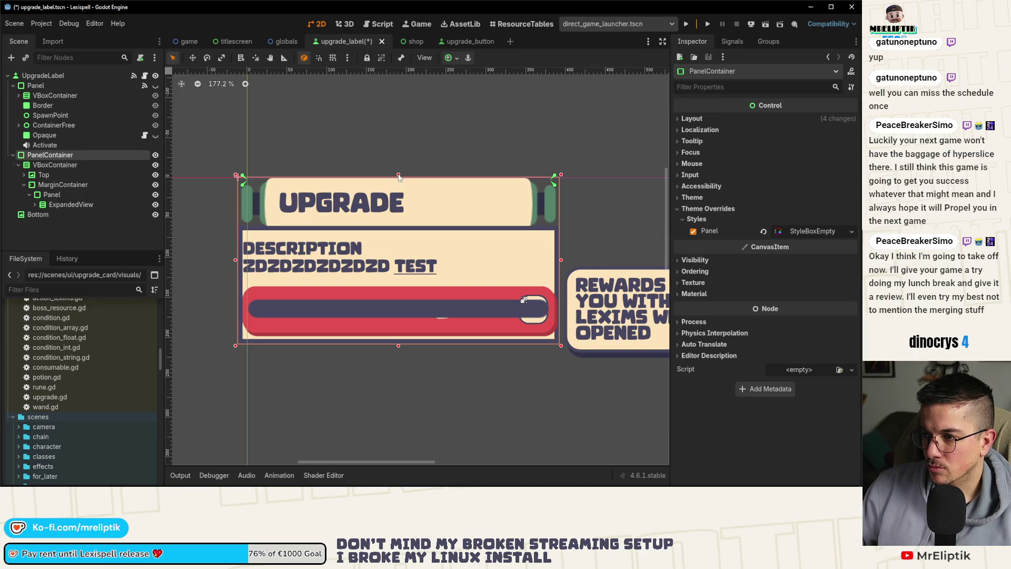
pyautogui.click(71, 165)
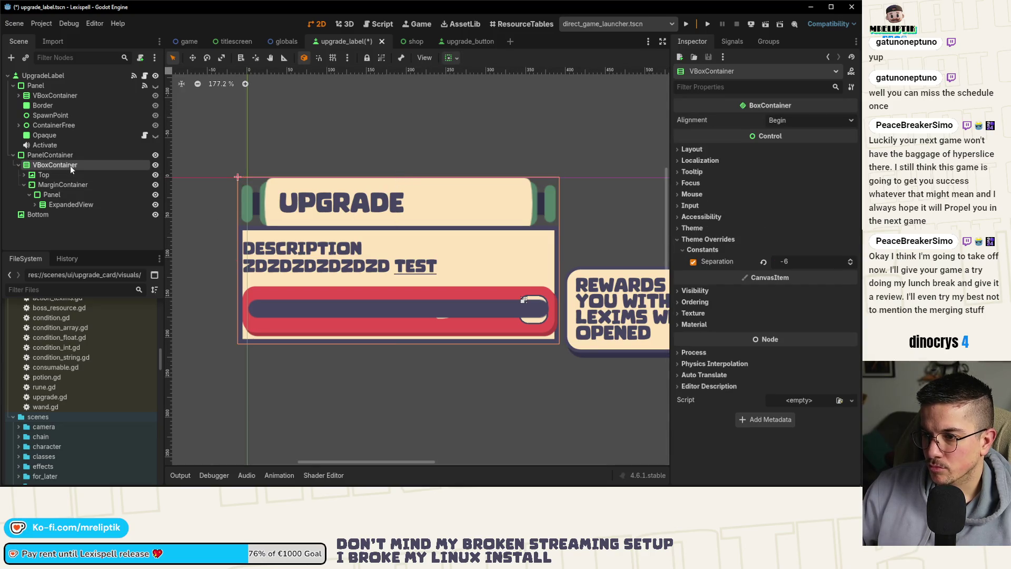
pyautogui.click(59, 171)
pyautogui.click(58, 165)
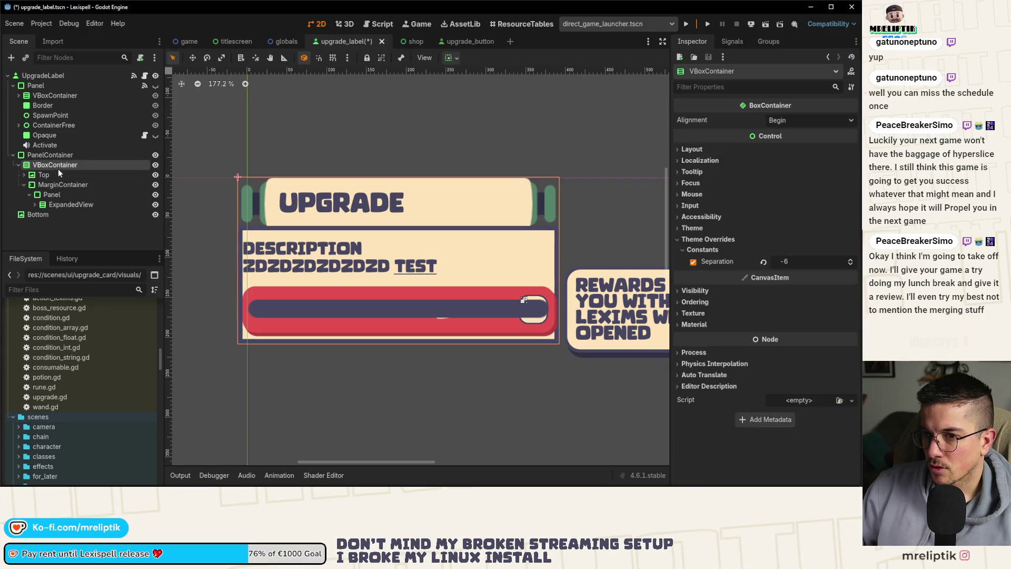
pyautogui.click(55, 173)
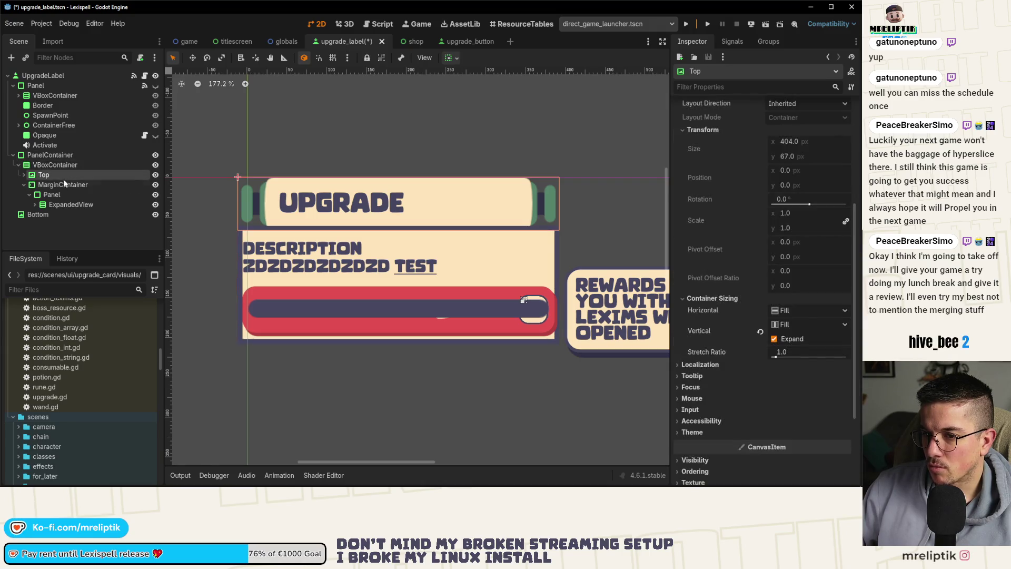